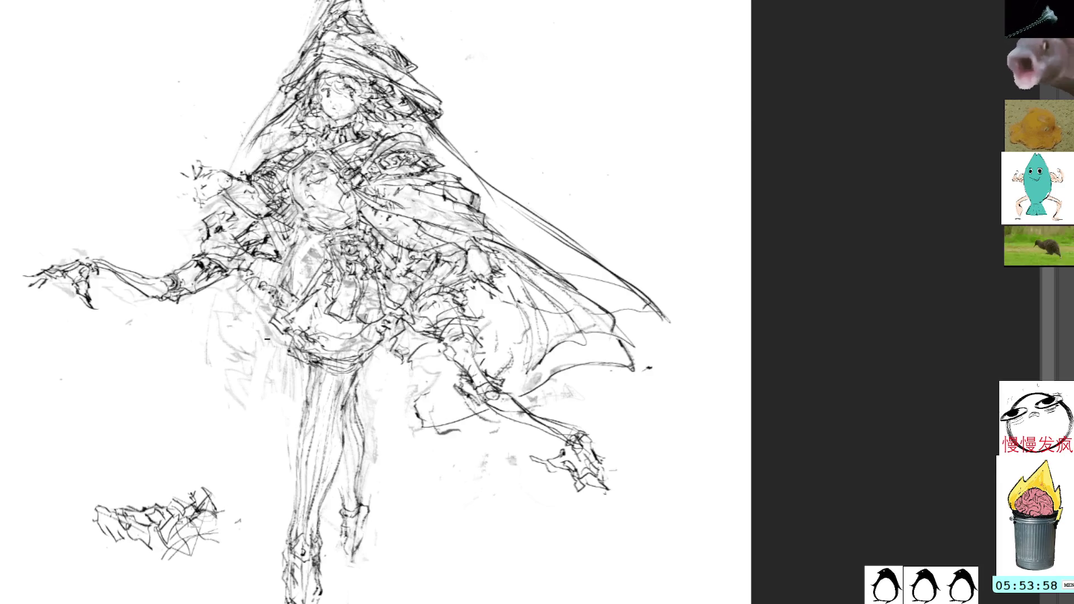
Step: Sketch short strokes along the witch's left skirt edge and erase the faint strokes there
{"action": "mouse_move", "coordinate": [273, 336]}
{"action": "left_mouse_down"}
{"action": "mouse_move", "coordinate": [270, 377]}
{"action": "mouse_move", "coordinate": [305, 405]}
{"action": "mouse_move", "coordinate": [264, 336]}
{"action": "left_mouse_up"}
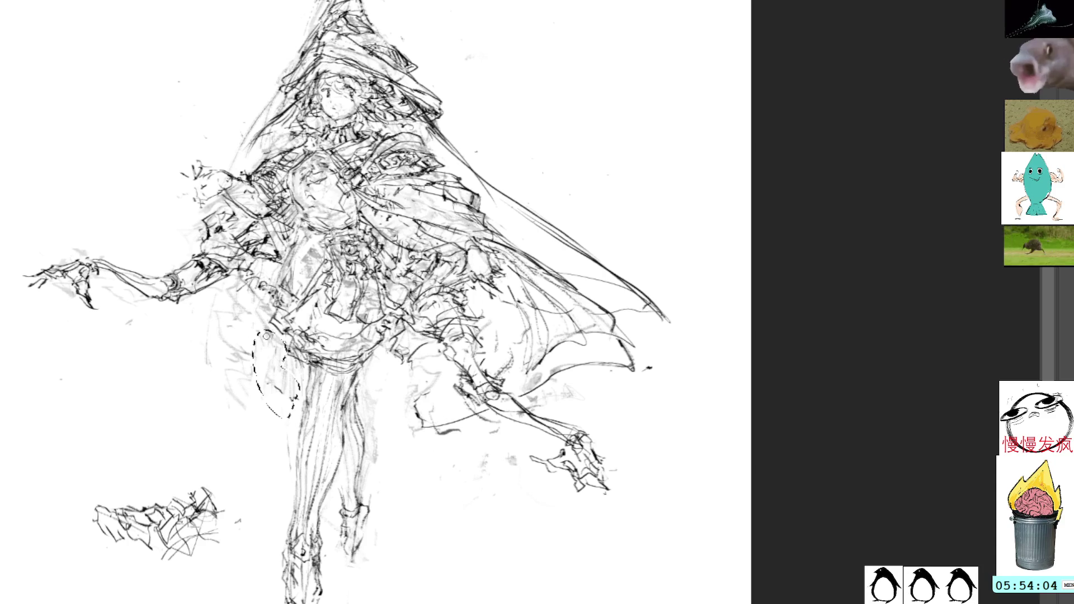
{"action": "key", "text": "Delete"}
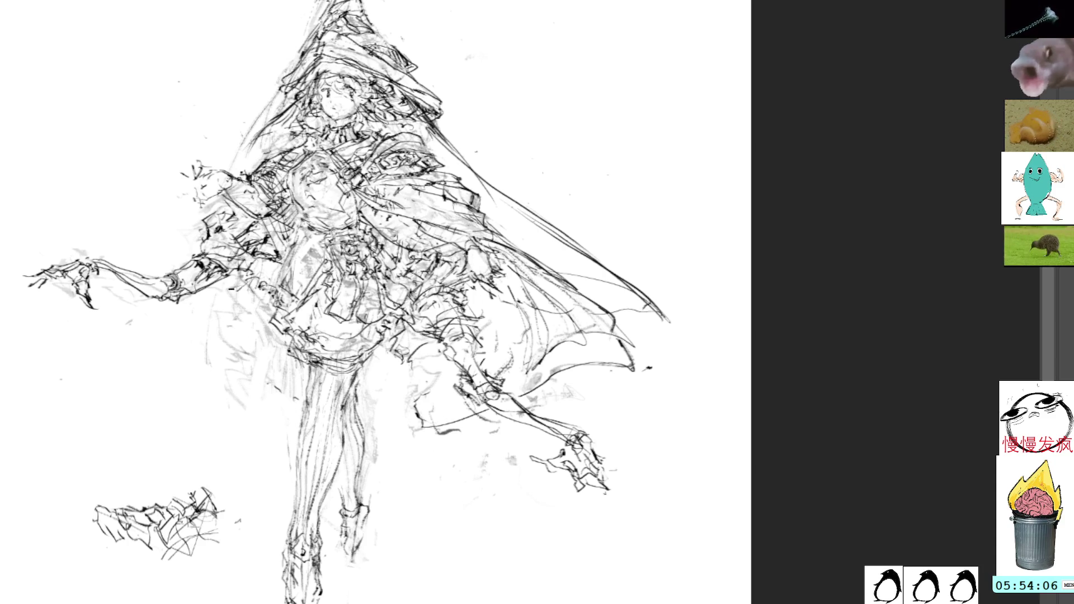
{"action": "left_click_drag", "start_coordinate": [223, 290], "coordinate": [264, 358]}
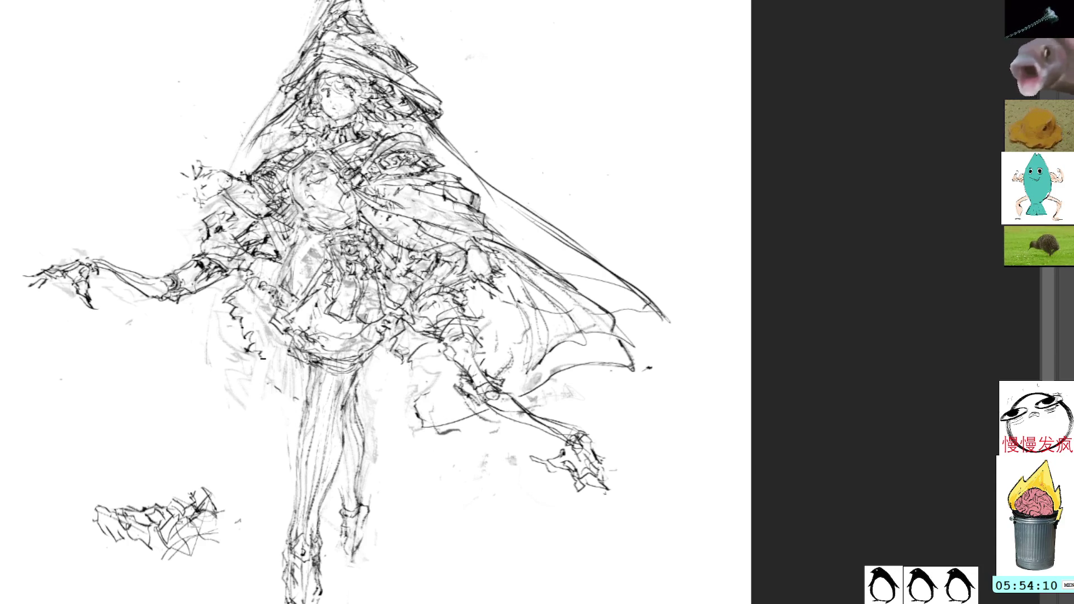
{"action": "left_click_drag", "start_coordinate": [335, 252], "coordinate": [335, 302]}
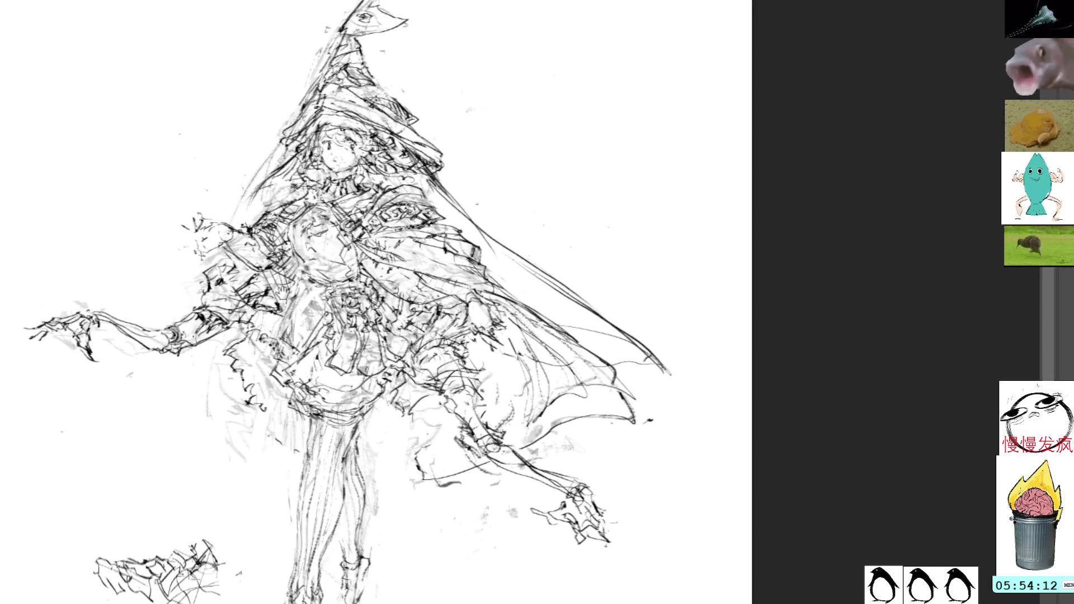
Step: Darken marks along the left skirt edge and middle, then lasso the bottom-left scribble
{"action": "mouse_move", "coordinate": [250, 365]}
{"action": "left_mouse_down"}
{"action": "mouse_move", "coordinate": [230, 369]}
{"action": "mouse_move", "coordinate": [250, 400]}
{"action": "left_mouse_up"}
{"action": "left_click_drag", "start_coordinate": [252, 395], "coordinate": [273, 423]}
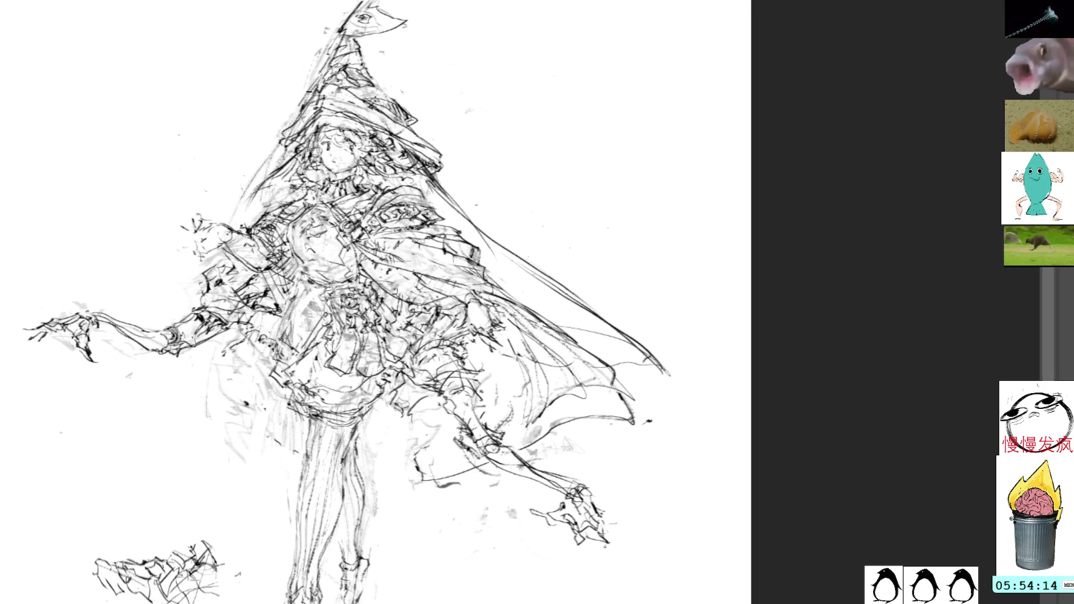
{"action": "left_click_drag", "start_coordinate": [227, 350], "coordinate": [254, 382]}
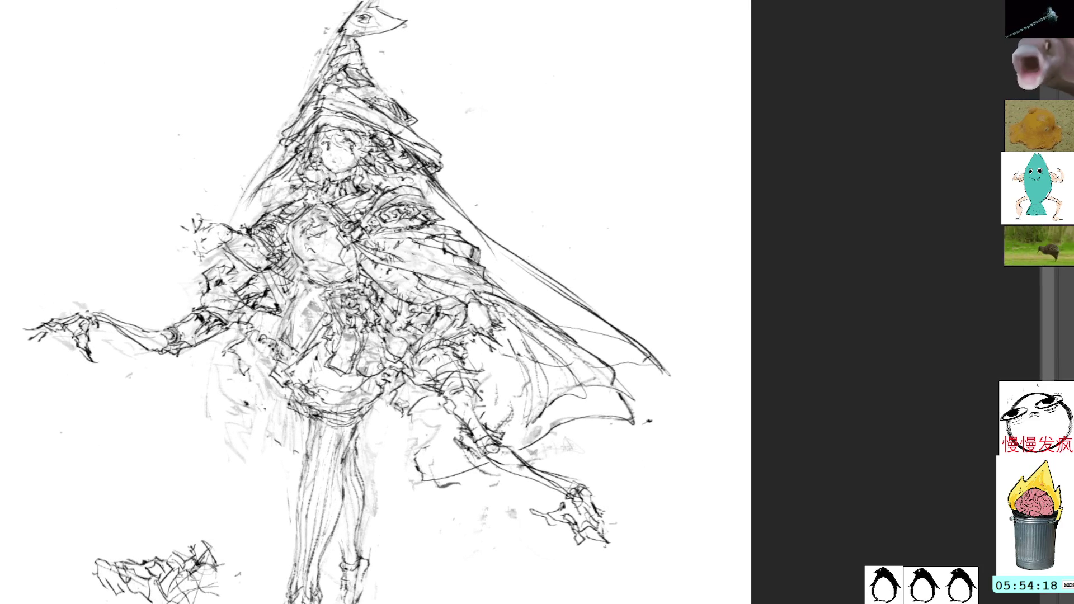
{"action": "left_click_drag", "start_coordinate": [378, 333], "coordinate": [384, 368]}
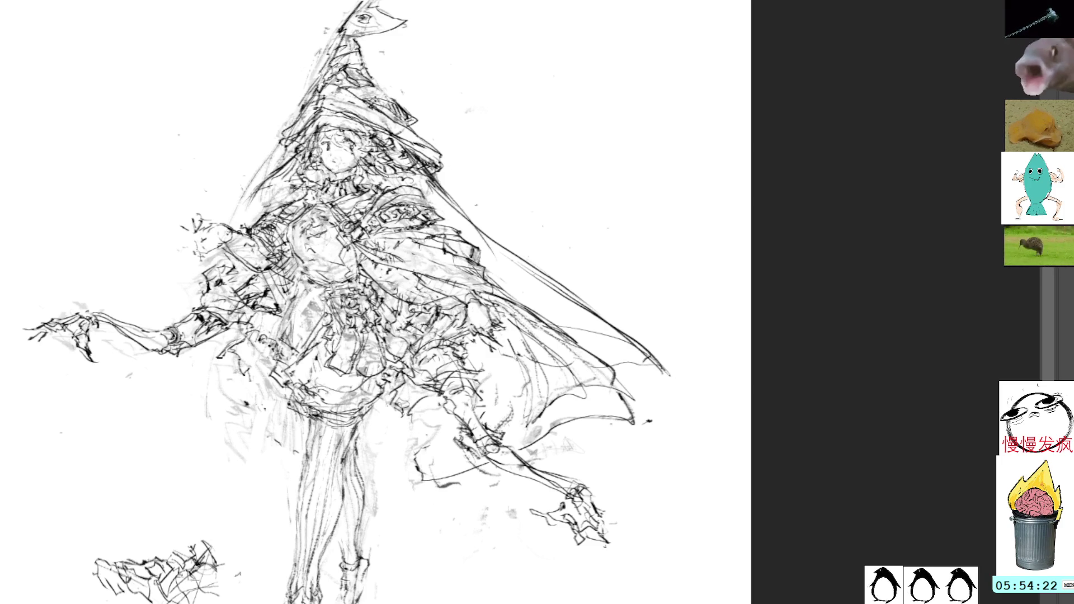
{"action": "left_click_drag", "start_coordinate": [215, 526], "coordinate": [244, 529]}
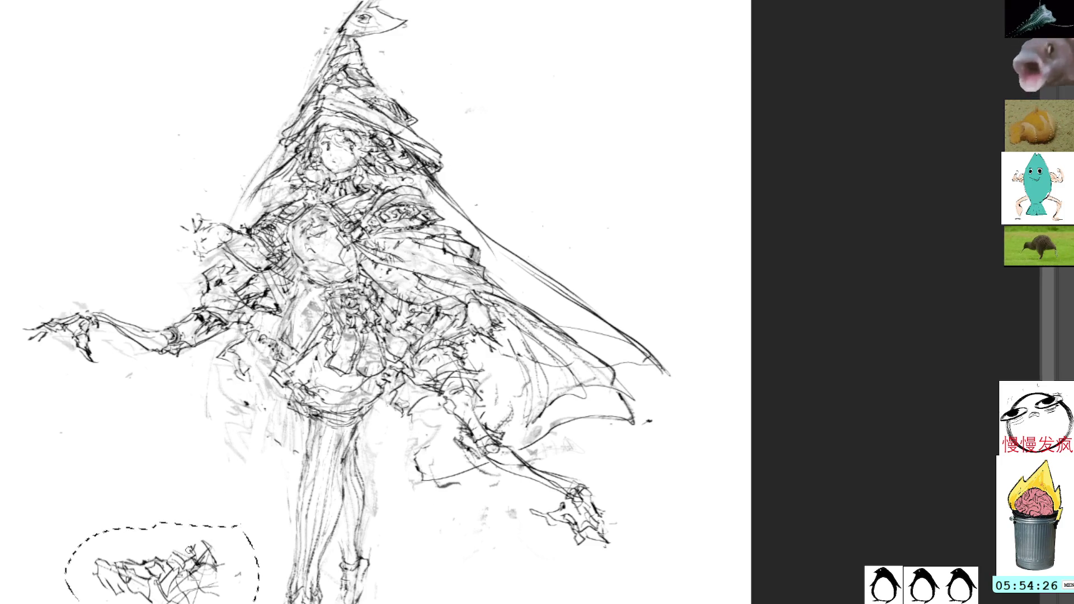
Step: Free-transform the scribble, rotating and moving it up onto the left side of the skirt
{"action": "key", "text": "ctrl+t"}
{"action": "left_click_drag", "start_coordinate": [269, 506], "coordinate": [180, 531]}
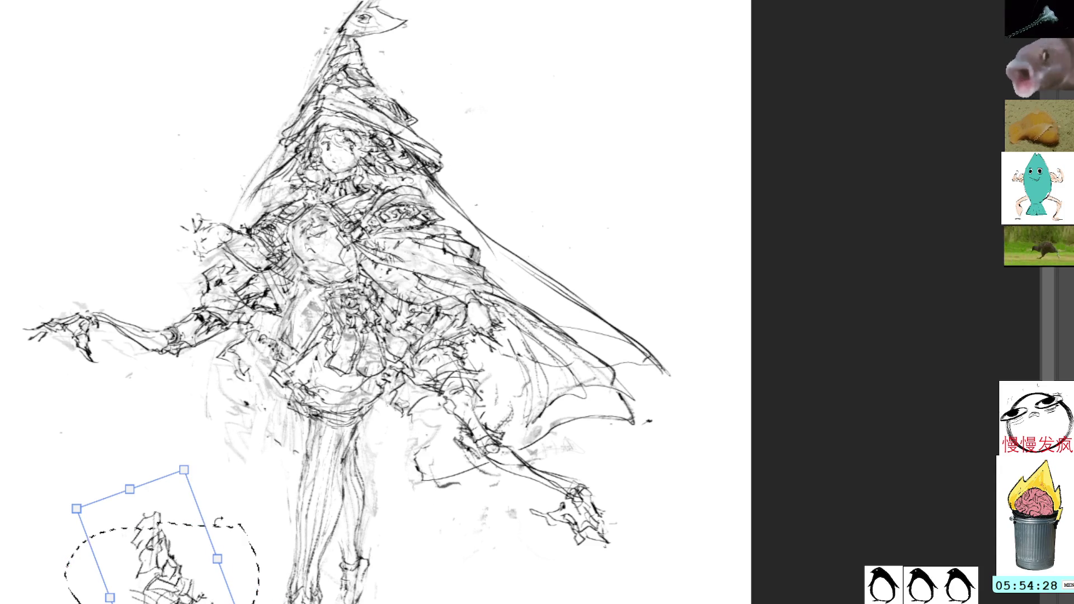
{"action": "left_click_drag", "start_coordinate": [102, 524], "coordinate": [221, 501]}
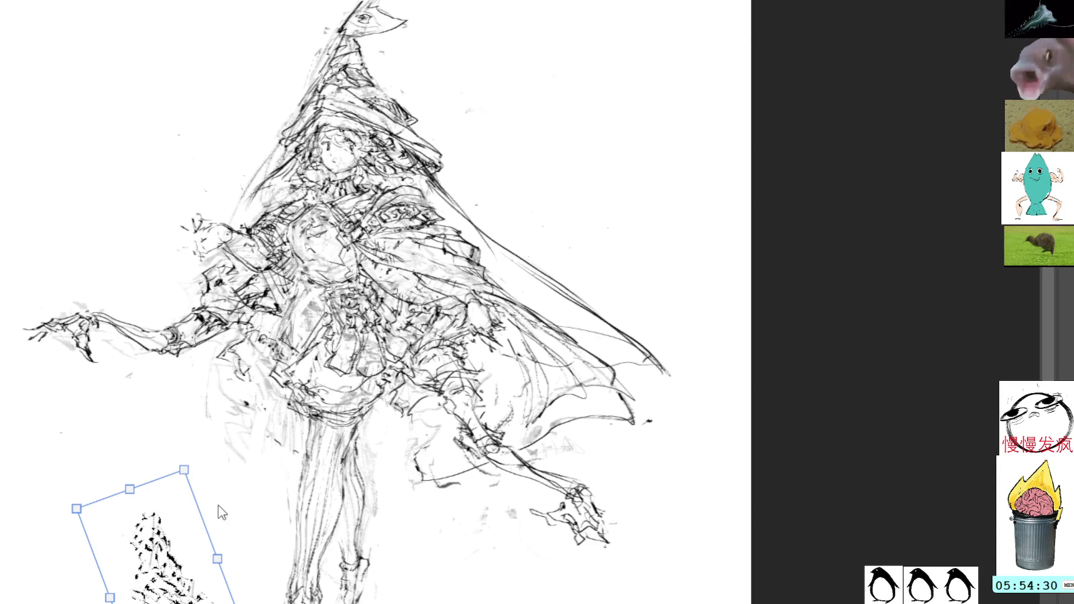
{"action": "mouse_move", "coordinate": [273, 461]}
{"action": "left_mouse_down"}
{"action": "mouse_move", "coordinate": [209, 537]}
{"action": "mouse_move", "coordinate": [219, 420]}
{"action": "mouse_move", "coordinate": [271, 413]}
{"action": "mouse_move", "coordinate": [252, 386]}
{"action": "left_mouse_up"}
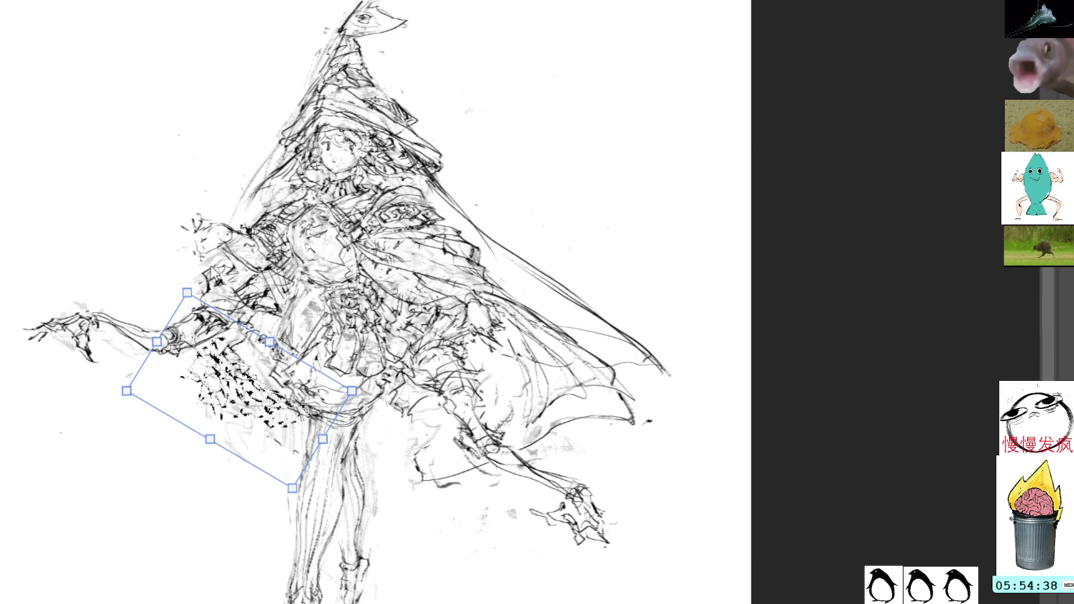
Step: Warp the scribble's sides to fit the skirt, commit the transform and deselect
{"action": "left_click_drag", "start_coordinate": [157, 341], "coordinate": [192, 344]}
{"action": "left_click_drag", "start_coordinate": [213, 294], "coordinate": [218, 279]}
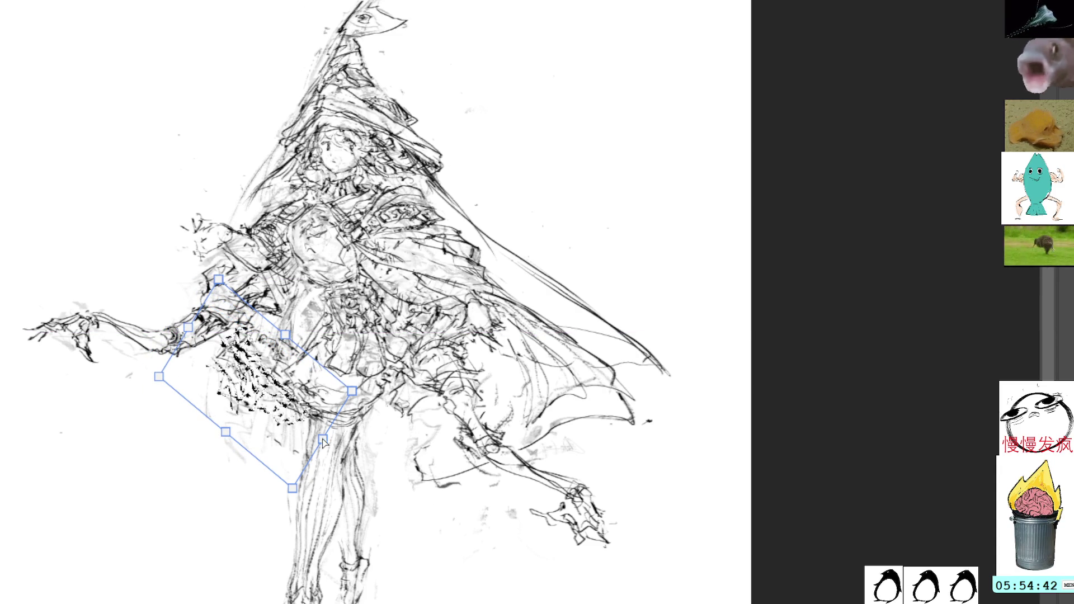
{"action": "left_click_drag", "start_coordinate": [322, 438], "coordinate": [304, 443]}
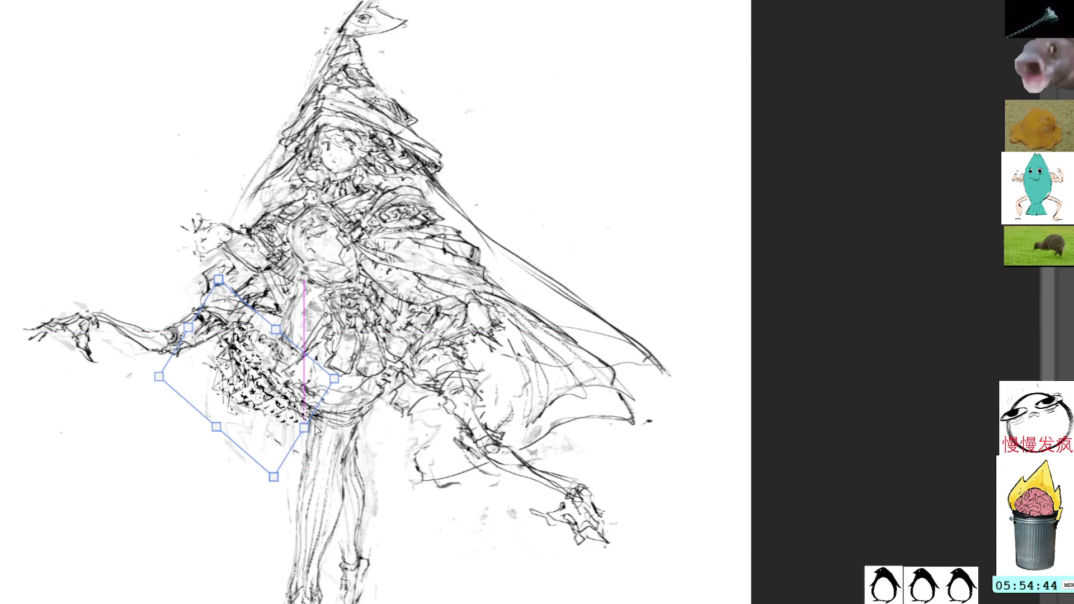
{"action": "key", "text": "Return"}
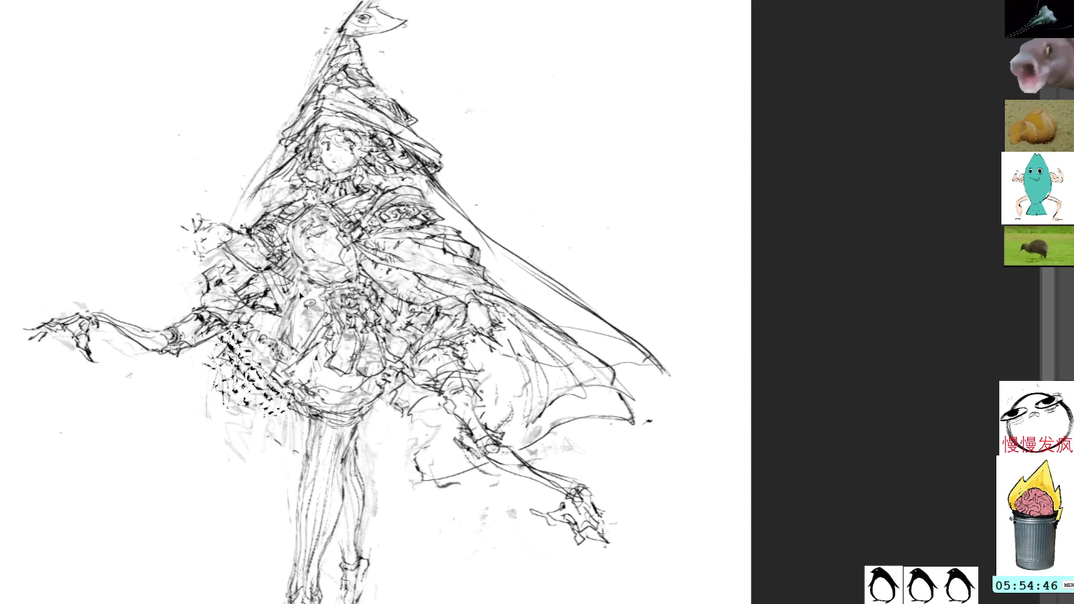
{"action": "key", "text": "ctrl+d"}
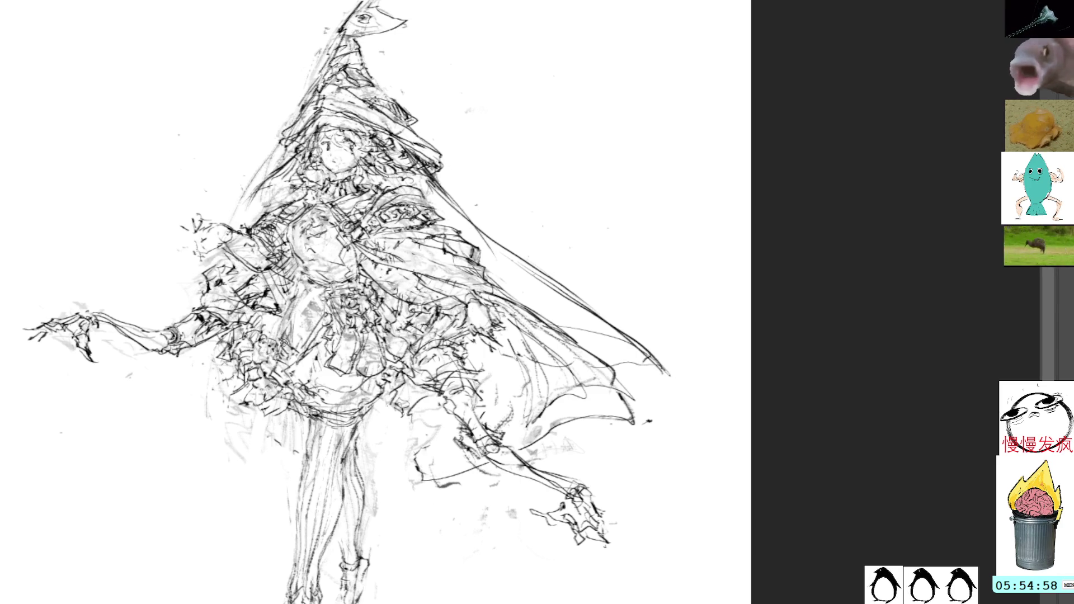
Step: Brush a few short strokes over the witch's skirt
{"action": "left_click_drag", "start_coordinate": [277, 352], "coordinate": [294, 403]}
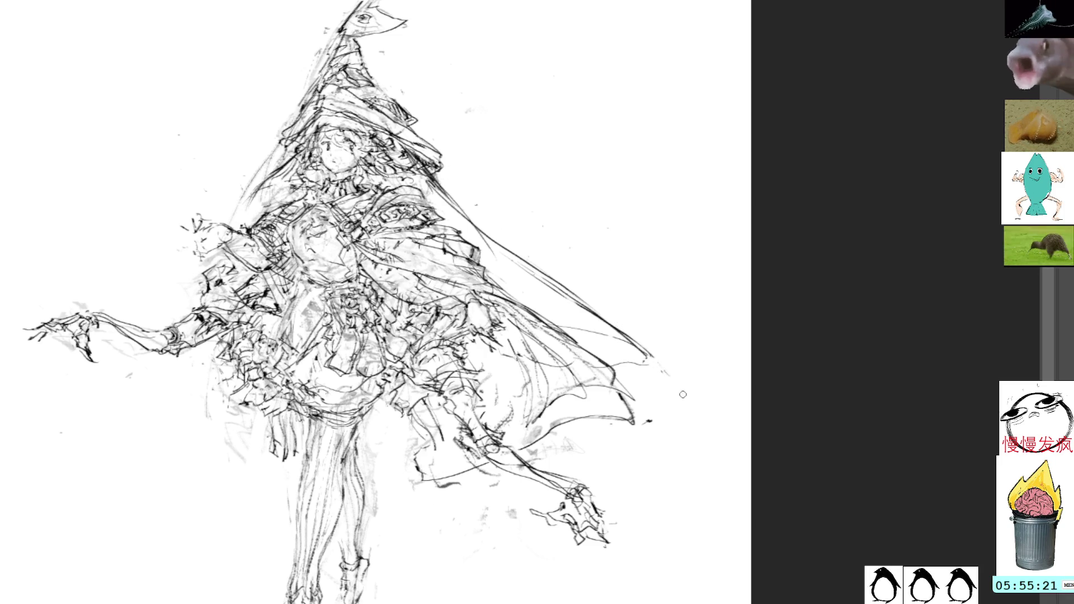
Step: Line the cape's right edge and darken short strokes across the lower and right side of the dress
{"action": "left_click_drag", "start_coordinate": [628, 337], "coordinate": [685, 401]}
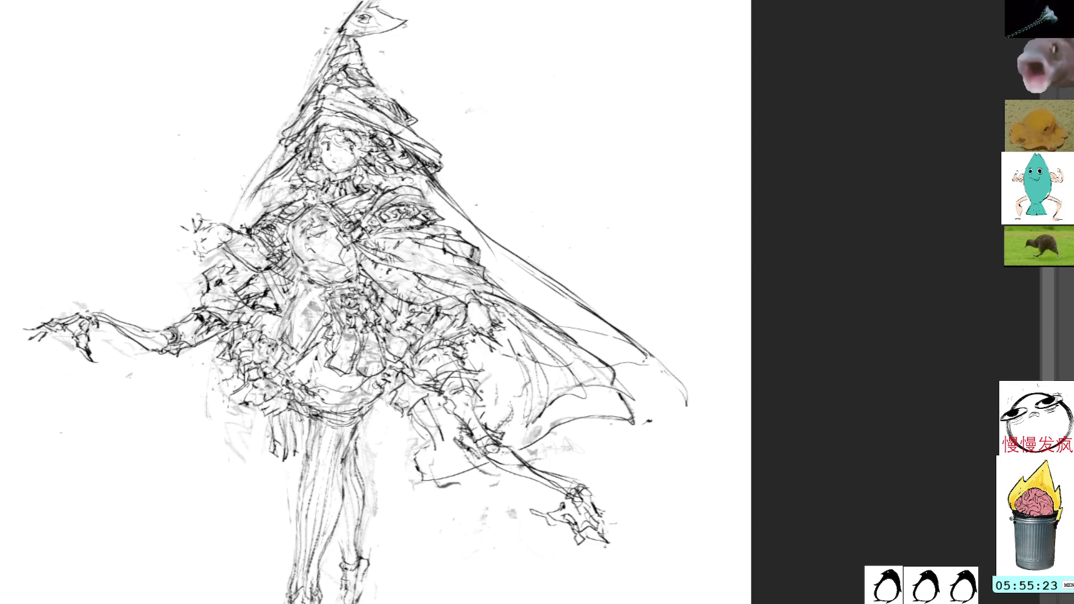
{"action": "left_click_drag", "start_coordinate": [411, 450], "coordinate": [433, 476]}
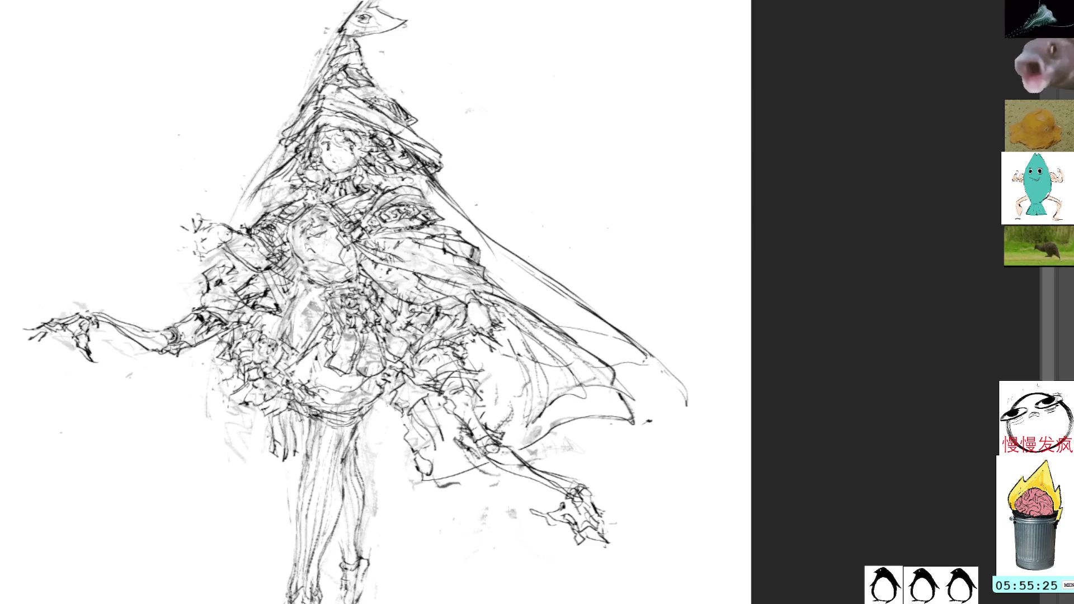
{"action": "mouse_move", "coordinate": [378, 407]}
{"action": "left_mouse_down"}
{"action": "mouse_move", "coordinate": [399, 421]}
{"action": "mouse_move", "coordinate": [403, 397]}
{"action": "mouse_move", "coordinate": [424, 393]}
{"action": "left_mouse_up"}
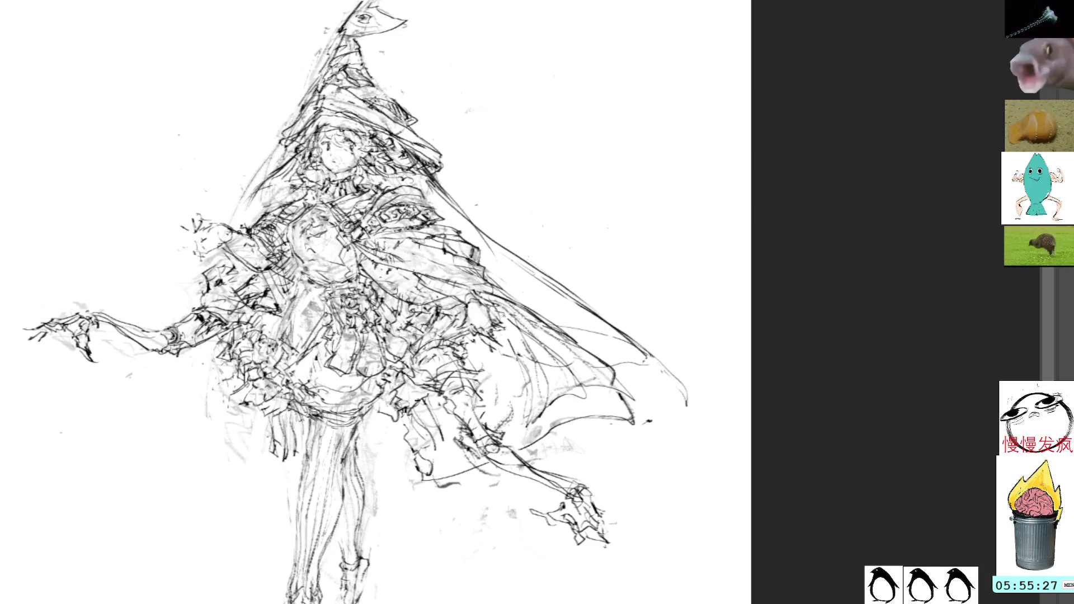
{"action": "mouse_move", "coordinate": [486, 369]}
{"action": "left_mouse_down"}
{"action": "mouse_move", "coordinate": [499, 357]}
{"action": "mouse_move", "coordinate": [466, 329]}
{"action": "mouse_move", "coordinate": [470, 306]}
{"action": "mouse_move", "coordinate": [467, 327]}
{"action": "left_mouse_up"}
{"action": "left_click_drag", "start_coordinate": [460, 327], "coordinate": [474, 335]}
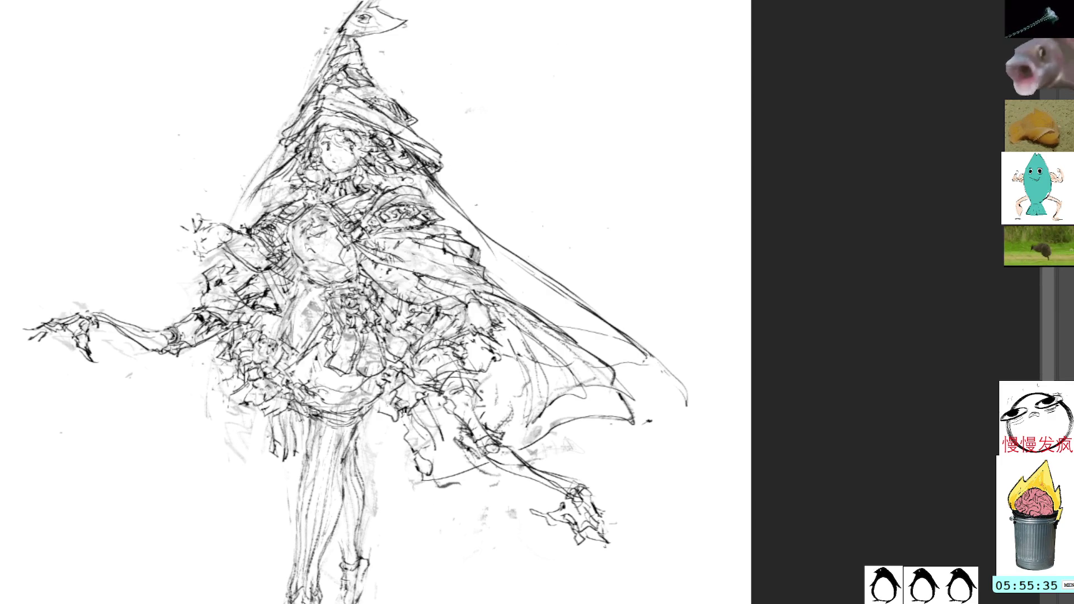
{"action": "mouse_move", "coordinate": [443, 275]}
{"action": "left_mouse_down"}
{"action": "mouse_move", "coordinate": [405, 296]}
{"action": "mouse_move", "coordinate": [428, 276]}
{"action": "mouse_move", "coordinate": [452, 296]}
{"action": "mouse_move", "coordinate": [408, 284]}
{"action": "left_mouse_up"}
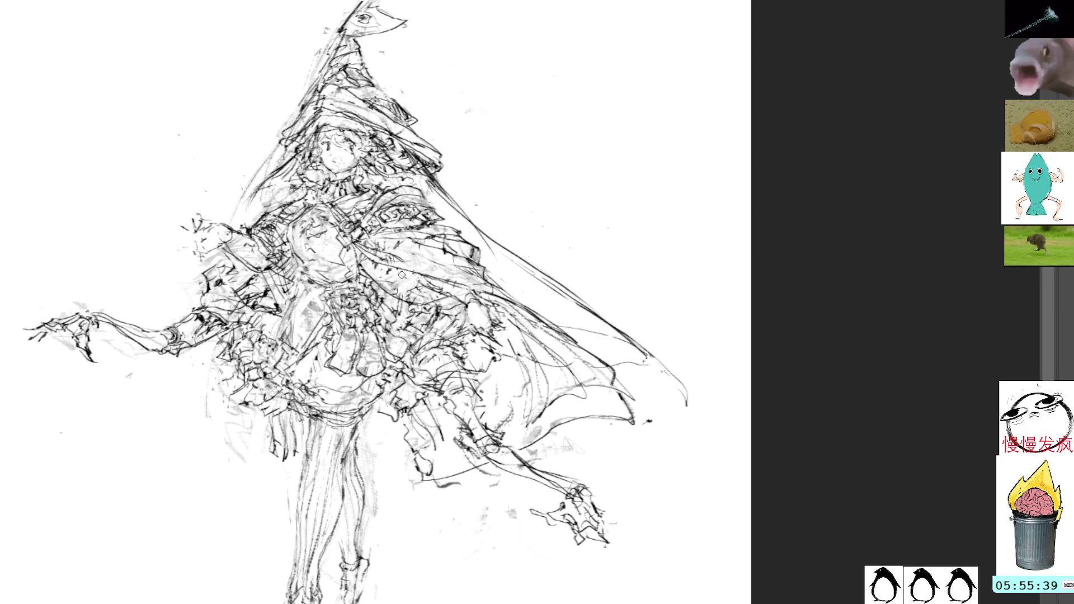
Step: Add small ink strokes to the witch's torso and along the skirt hem
{"action": "mouse_move", "coordinate": [358, 244]}
{"action": "left_mouse_down"}
{"action": "mouse_move", "coordinate": [366, 287]}
{"action": "mouse_move", "coordinate": [405, 320]}
{"action": "mouse_move", "coordinate": [410, 346]}
{"action": "left_mouse_up"}
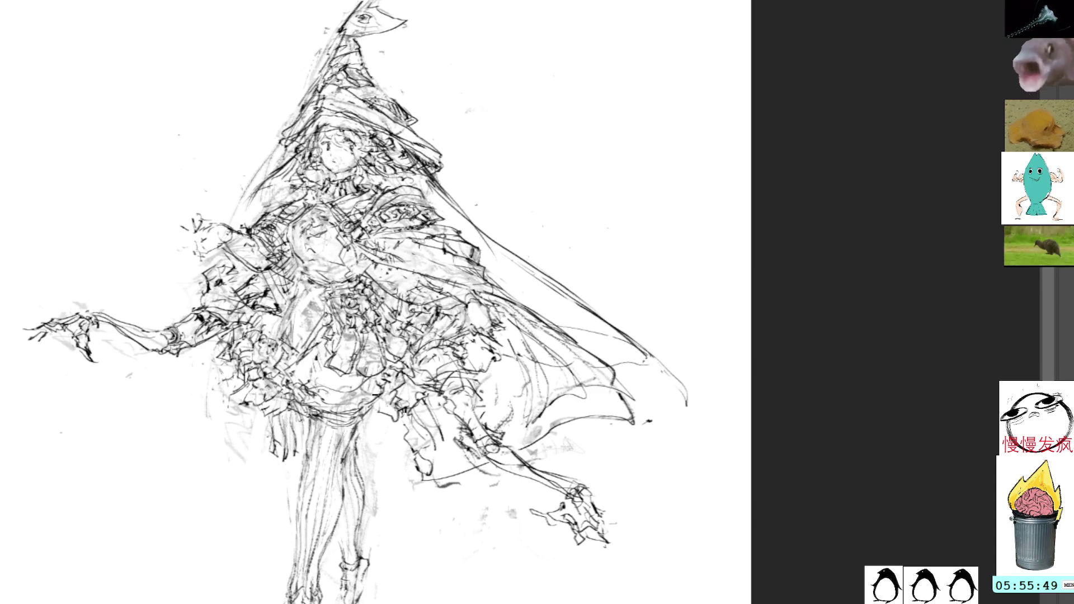
{"action": "left_click_drag", "start_coordinate": [378, 400], "coordinate": [327, 392]}
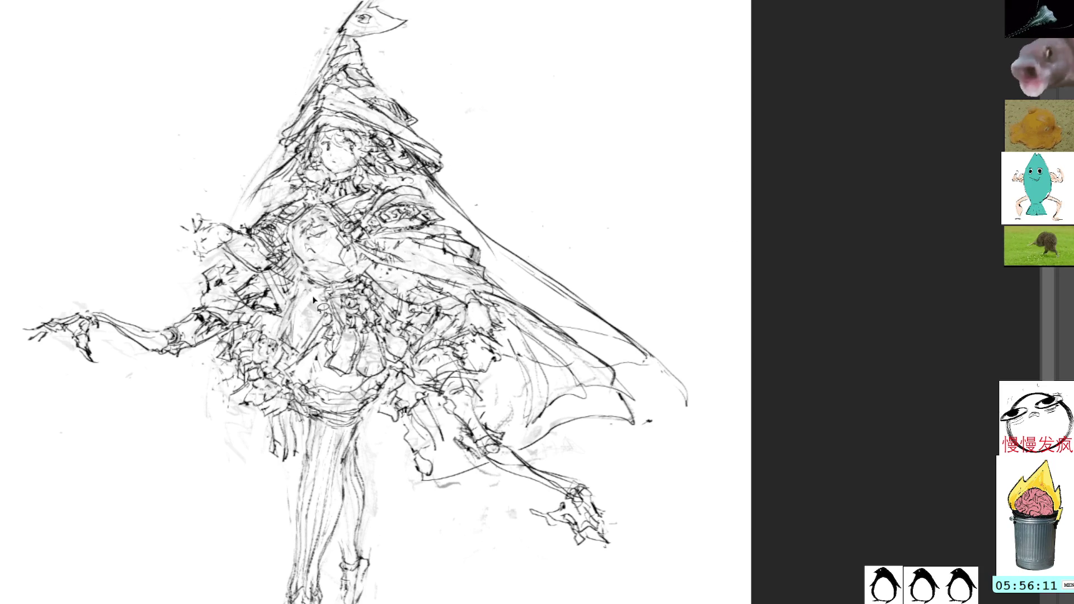
Step: Scale and move a patch of the torso with Free Transform and commit it
{"action": "mouse_move", "coordinate": [286, 285]}
{"action": "left_mouse_down"}
{"action": "mouse_move", "coordinate": [331, 336]}
{"action": "mouse_move", "coordinate": [325, 256]}
{"action": "mouse_move", "coordinate": [325, 308]}
{"action": "left_mouse_up"}
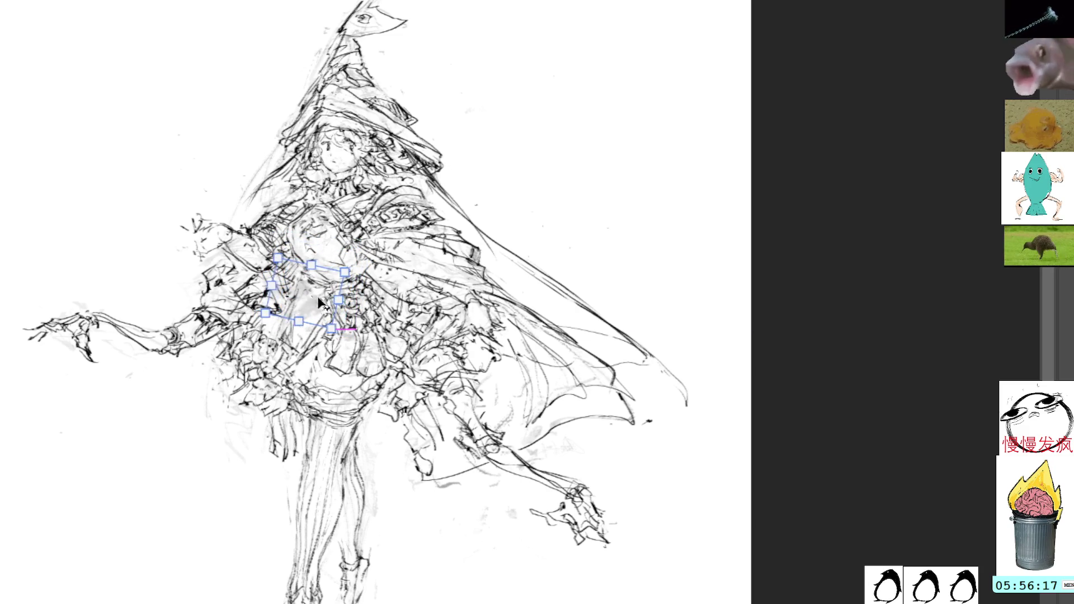
{"action": "key", "text": "Return"}
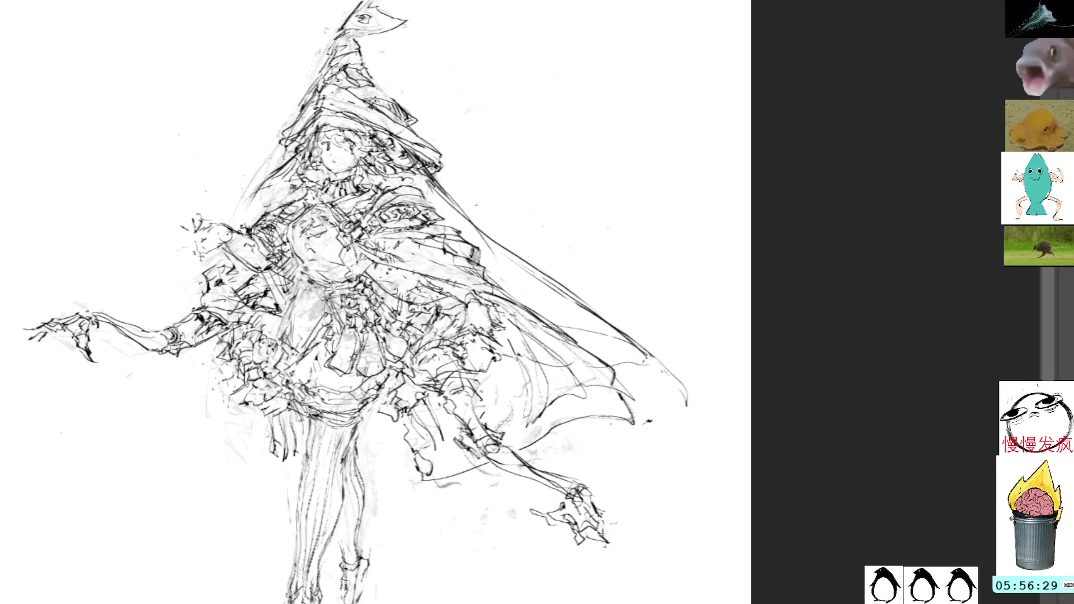
Step: Clear the hat tip and redraw it as a curled wisp
{"action": "left_click_drag", "start_coordinate": [336, 25], "coordinate": [432, 46]}
{"action": "key", "text": "ctrl+z"}
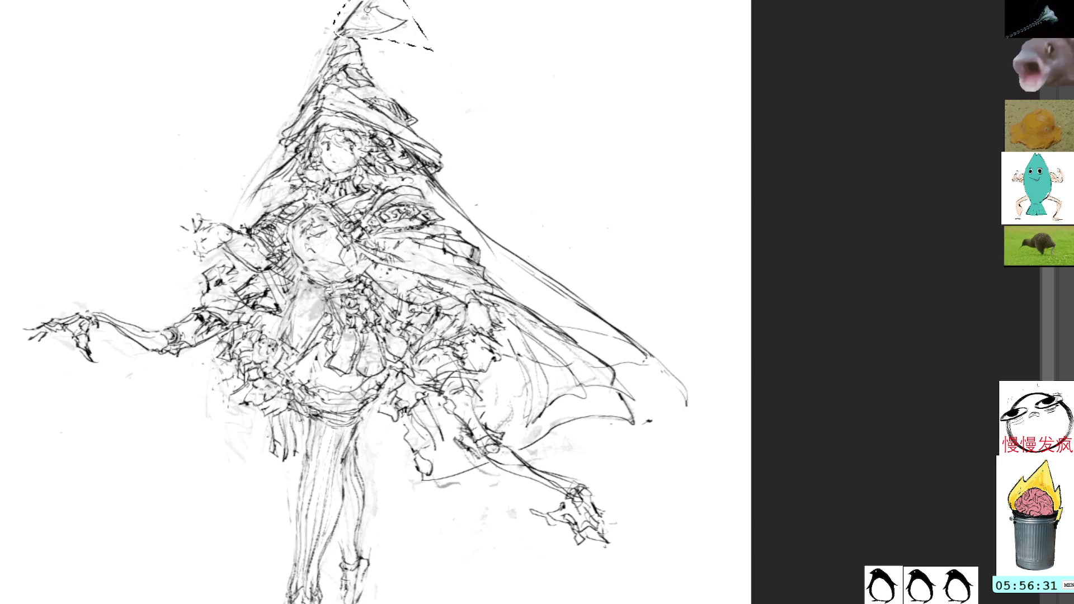
{"action": "key", "text": "ctrl+z"}
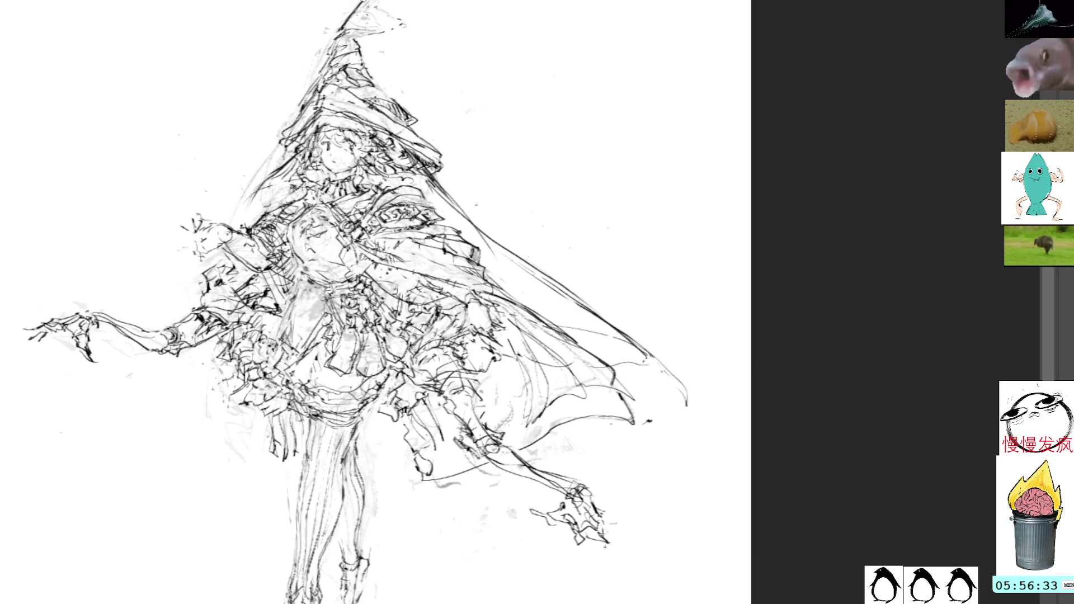
{"action": "mouse_move", "coordinate": [353, 9]}
{"action": "left_mouse_down"}
{"action": "mouse_move", "coordinate": [383, 4]}
{"action": "mouse_move", "coordinate": [408, 21]}
{"action": "left_mouse_up"}
{"action": "mouse_move", "coordinate": [439, 180]}
{"action": "left_mouse_down"}
{"action": "mouse_move", "coordinate": [516, 208]}
{"action": "mouse_move", "coordinate": [550, 240]}
{"action": "mouse_move", "coordinate": [519, 216]}
{"action": "left_mouse_up"}
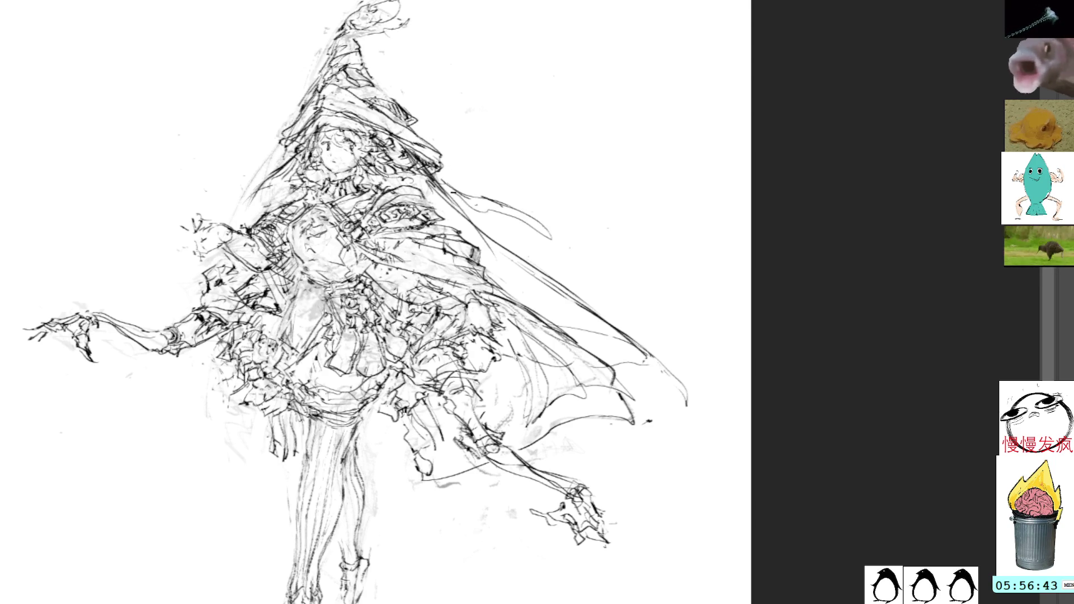
Step: Draw a curved line along the cape edge and strokes at and below the outstretched hand
{"action": "mouse_move", "coordinate": [453, 197]}
{"action": "left_mouse_down"}
{"action": "mouse_move", "coordinate": [541, 212]}
{"action": "mouse_move", "coordinate": [566, 234]}
{"action": "mouse_move", "coordinate": [551, 250]}
{"action": "mouse_move", "coordinate": [570, 243]}
{"action": "left_mouse_up"}
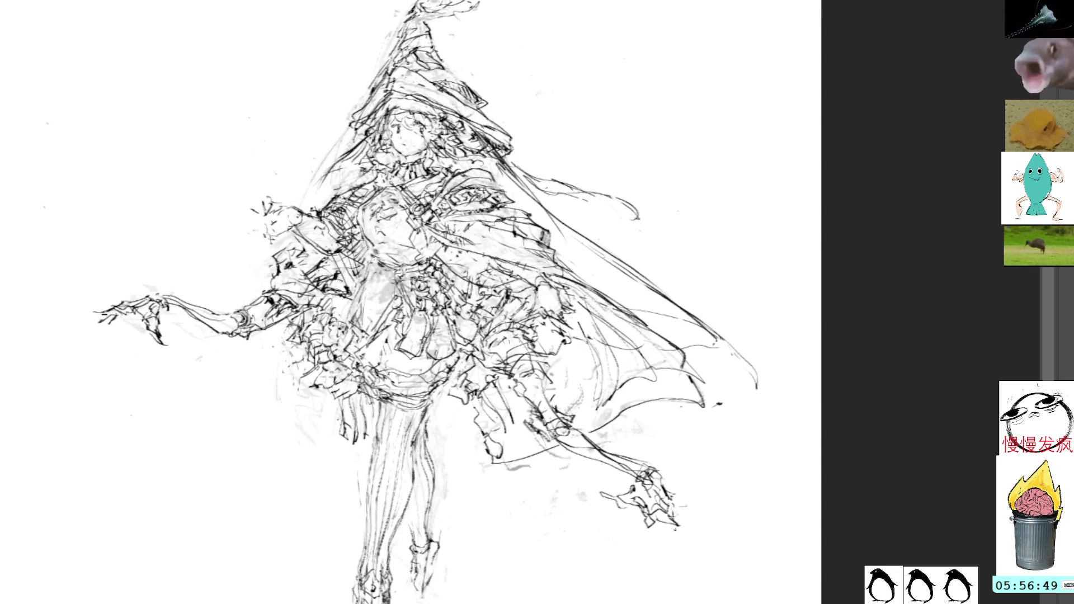
{"action": "mouse_move", "coordinate": [106, 314]}
{"action": "left_mouse_down"}
{"action": "mouse_move", "coordinate": [91, 311]}
{"action": "mouse_move", "coordinate": [133, 333]}
{"action": "mouse_move", "coordinate": [125, 362]}
{"action": "mouse_move", "coordinate": [136, 349]}
{"action": "mouse_move", "coordinate": [136, 376]}
{"action": "left_mouse_up"}
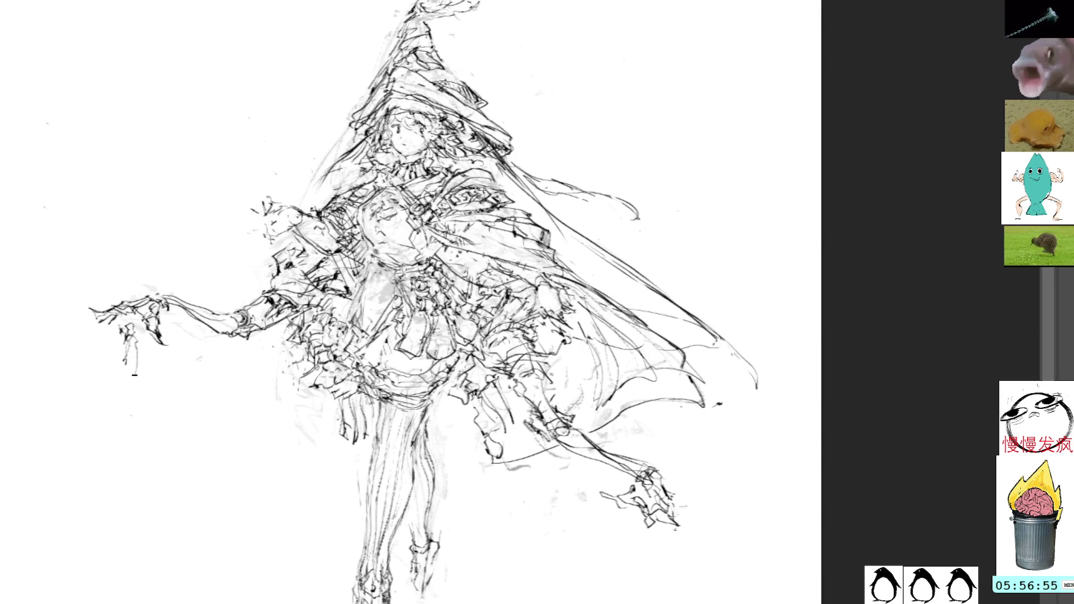
{"action": "mouse_move", "coordinate": [135, 332]}
{"action": "left_mouse_down"}
{"action": "mouse_move", "coordinate": [140, 363]}
{"action": "mouse_move", "coordinate": [138, 329]}
{"action": "left_mouse_up"}
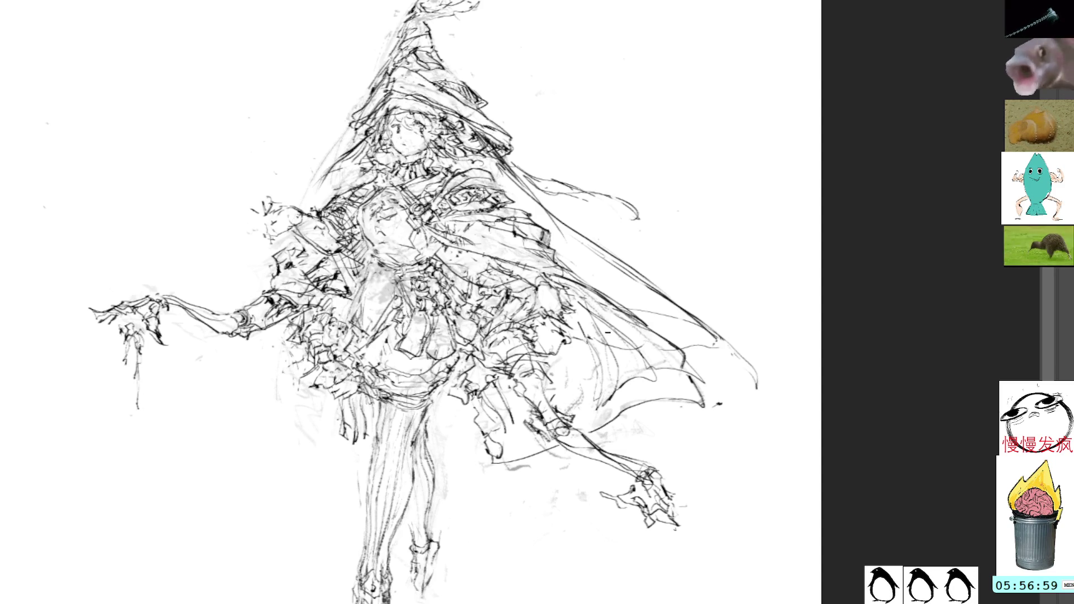
Step: Extend a line near the lower-right hand and sketch faint lines on the legs
{"action": "left_click_drag", "start_coordinate": [648, 525], "coordinate": [693, 559]}
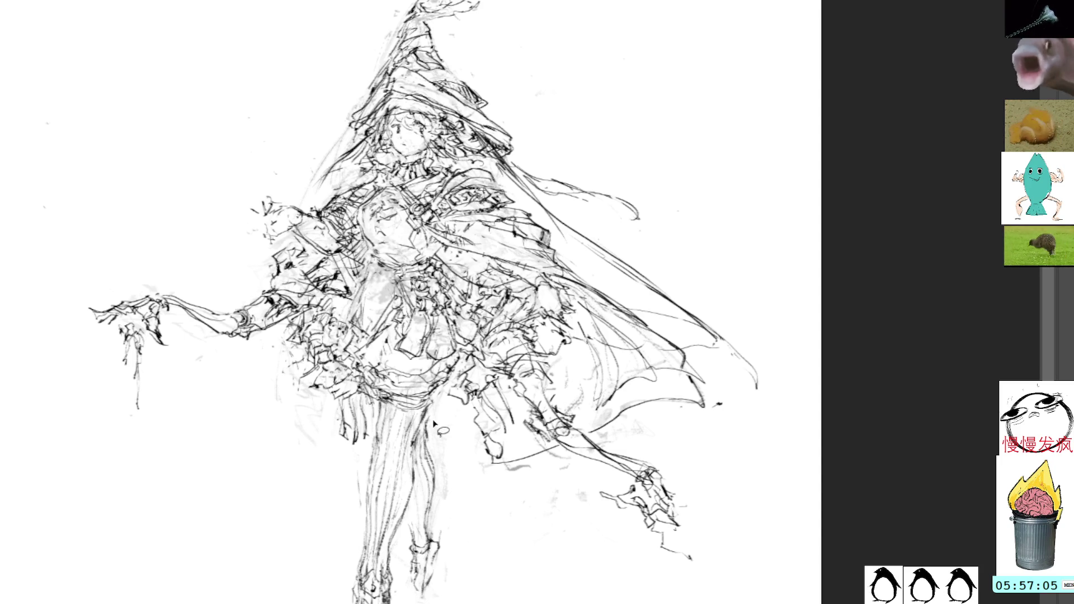
{"action": "left_click_drag", "start_coordinate": [439, 420], "coordinate": [443, 436]}
{"action": "left_click_drag", "start_coordinate": [422, 425], "coordinate": [433, 475]}
{"action": "left_click_drag", "start_coordinate": [410, 537], "coordinate": [411, 598]}
Step: Lasso and erase stray marks around the leg and left thigh, then darken the torso slightly
{"action": "mouse_move", "coordinate": [430, 415]}
{"action": "left_mouse_down"}
{"action": "mouse_move", "coordinate": [487, 529]}
{"action": "mouse_move", "coordinate": [429, 414]}
{"action": "left_mouse_up"}
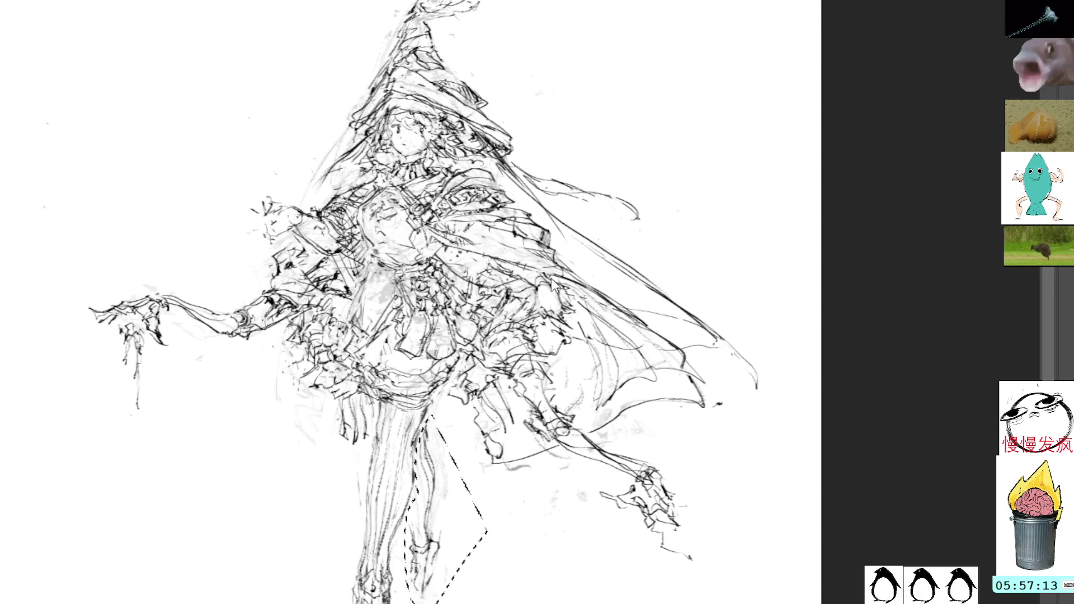
{"action": "key", "text": "ctrl+d"}
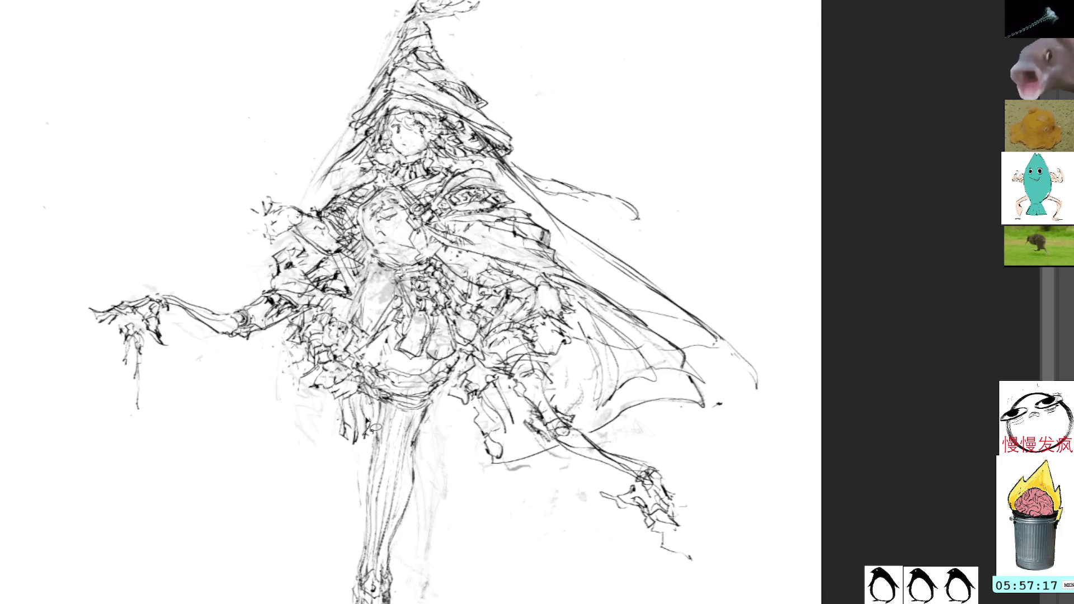
{"action": "left_click_drag", "start_coordinate": [365, 419], "coordinate": [327, 437]}
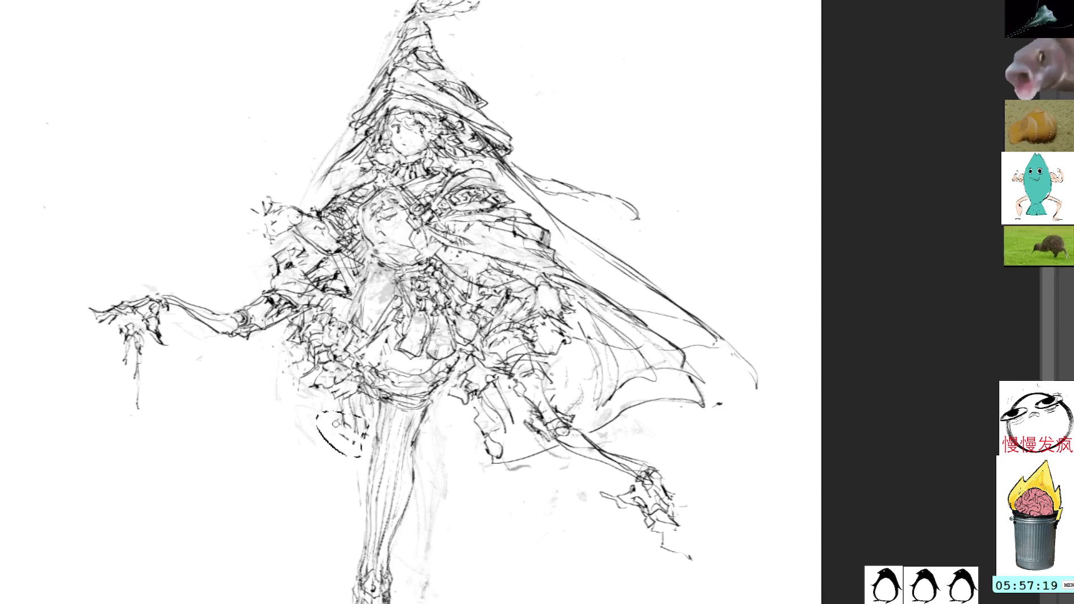
{"action": "key", "text": "ctrl+d"}
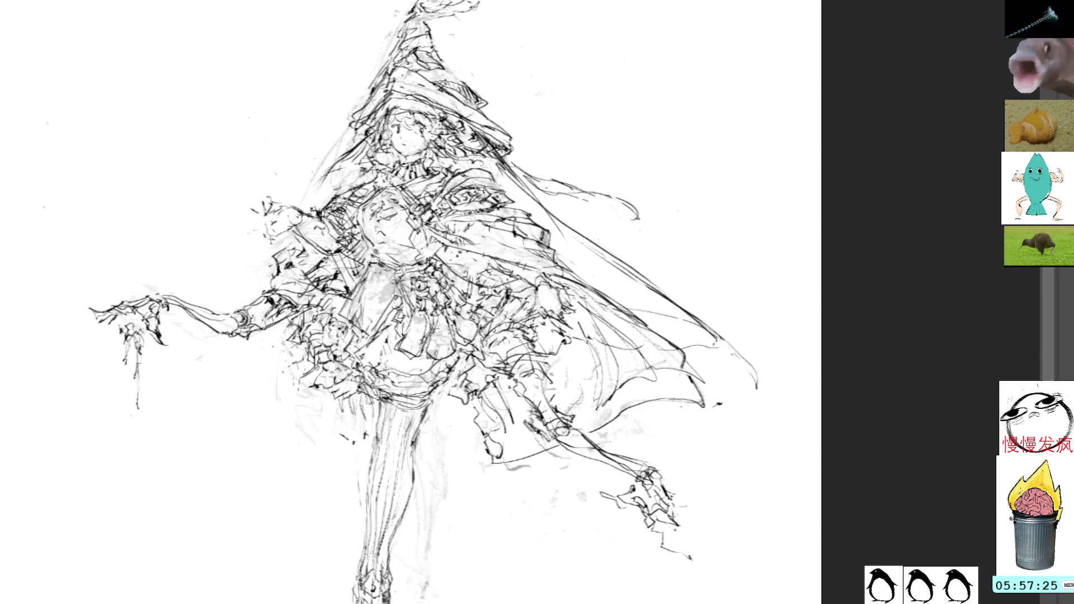
{"action": "mouse_move", "coordinate": [358, 269]}
{"action": "left_mouse_down"}
{"action": "mouse_move", "coordinate": [345, 319]}
{"action": "mouse_move", "coordinate": [361, 347]}
{"action": "left_mouse_up"}
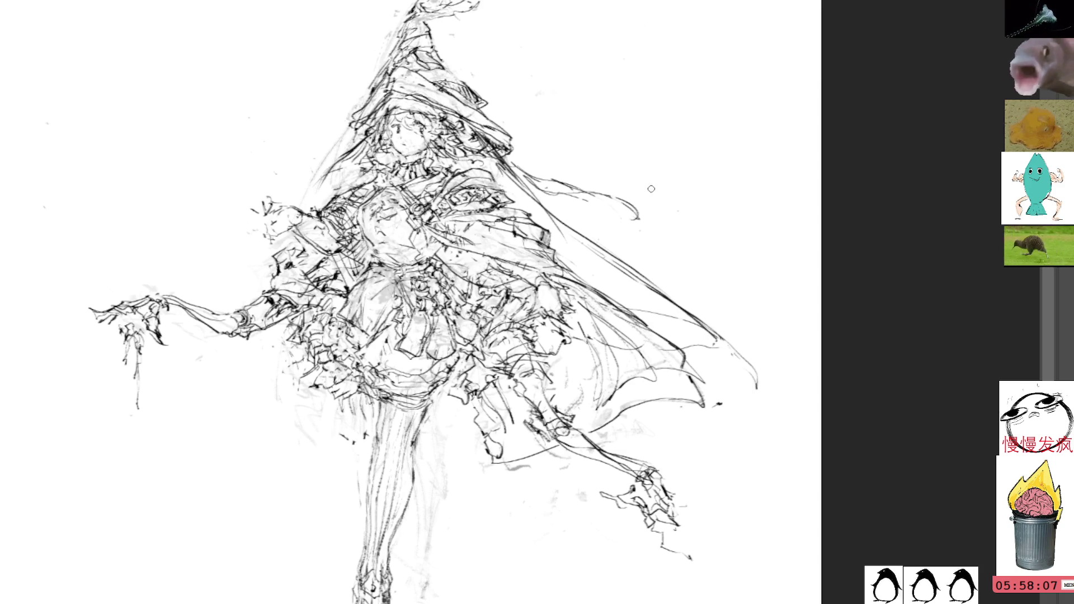
Step: Draw light strokes along the witch's leg and darker ones at the boot top
{"action": "left_click_drag", "start_coordinate": [651, 189], "coordinate": [669, 179]}
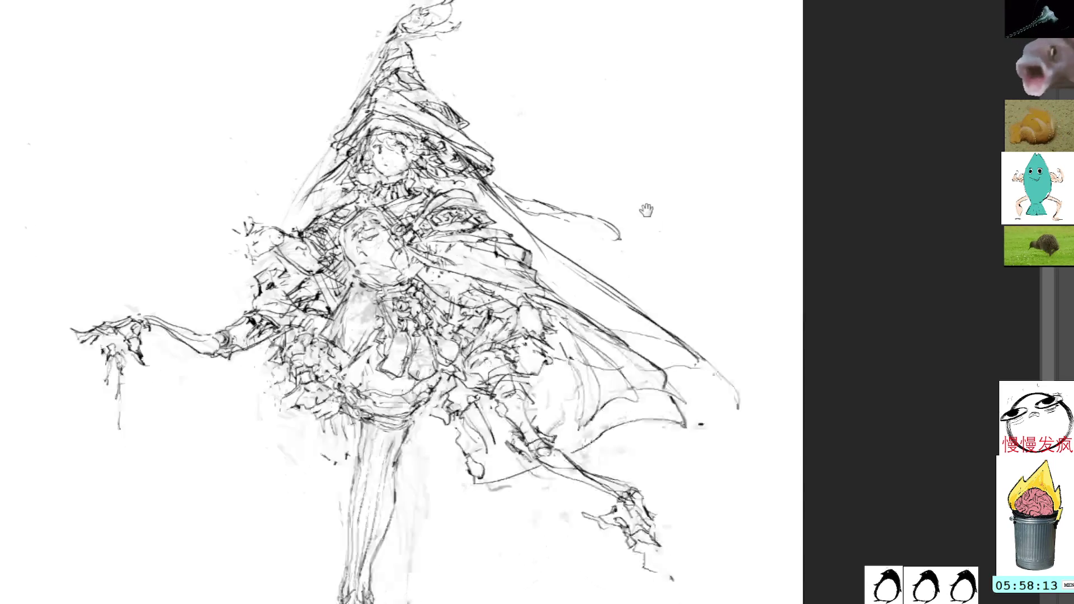
{"action": "left_click_drag", "start_coordinate": [660, 260], "coordinate": [643, 204]}
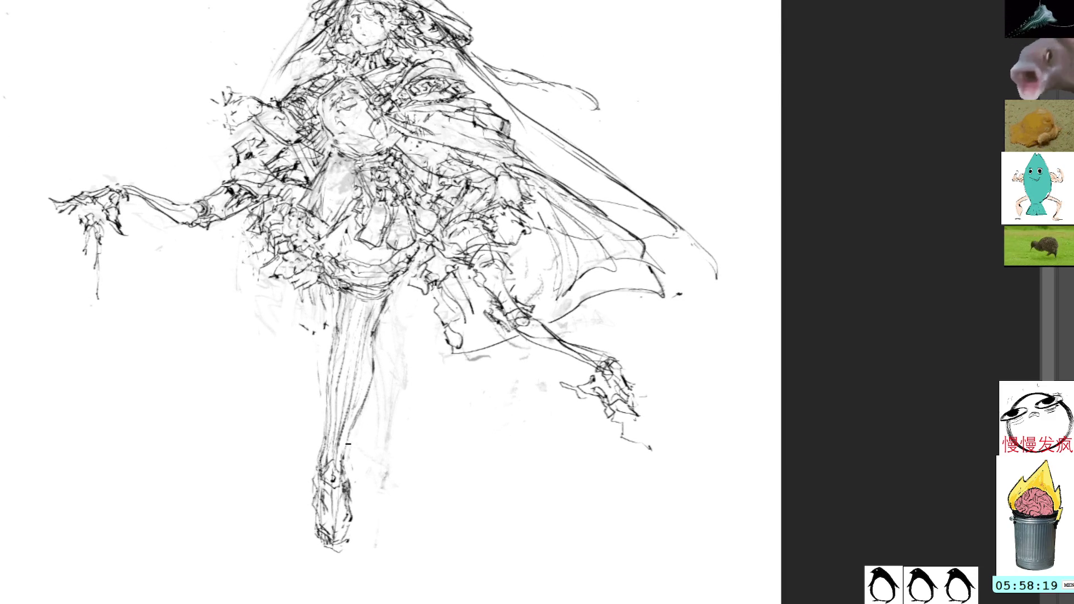
{"action": "left_click_drag", "start_coordinate": [347, 430], "coordinate": [356, 516]}
{"action": "mouse_move", "coordinate": [314, 469]}
{"action": "left_mouse_down"}
{"action": "mouse_move", "coordinate": [312, 526]}
{"action": "mouse_move", "coordinate": [362, 534]}
{"action": "mouse_move", "coordinate": [312, 545]}
{"action": "mouse_move", "coordinate": [322, 553]}
{"action": "mouse_move", "coordinate": [349, 528]}
{"action": "mouse_move", "coordinate": [358, 552]}
{"action": "mouse_move", "coordinate": [351, 530]}
{"action": "mouse_move", "coordinate": [305, 500]}
{"action": "mouse_move", "coordinate": [327, 547]}
{"action": "mouse_move", "coordinate": [356, 531]}
{"action": "mouse_move", "coordinate": [323, 526]}
{"action": "mouse_move", "coordinate": [344, 526]}
{"action": "mouse_move", "coordinate": [345, 542]}
{"action": "left_mouse_up"}
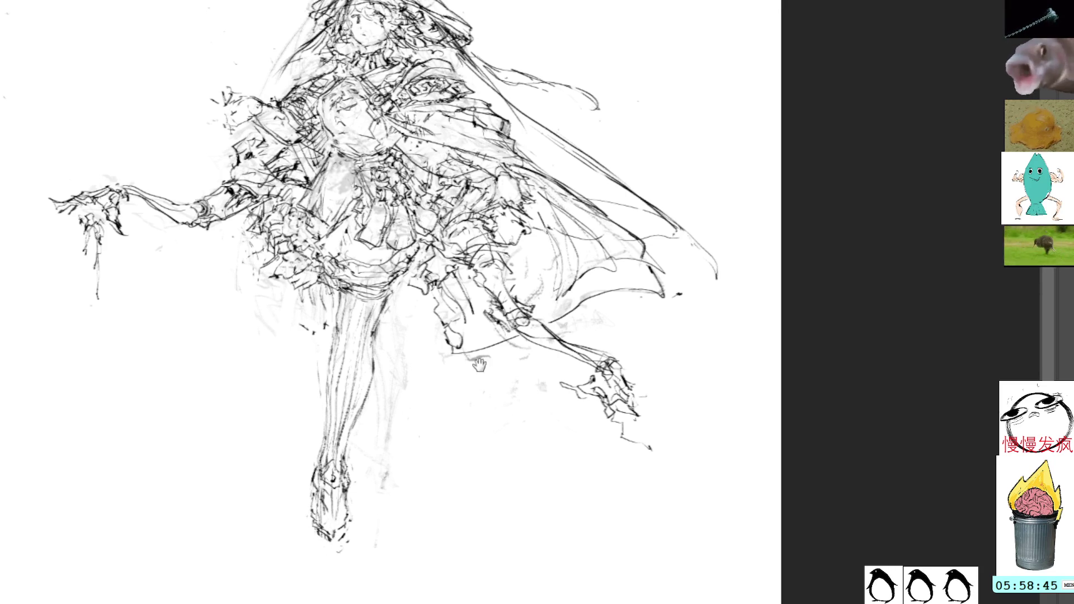
{"action": "mouse_move", "coordinate": [480, 365]}
{"action": "left_mouse_down"}
{"action": "mouse_move", "coordinate": [519, 419]}
{"action": "mouse_move", "coordinate": [523, 456]}
{"action": "left_mouse_up"}
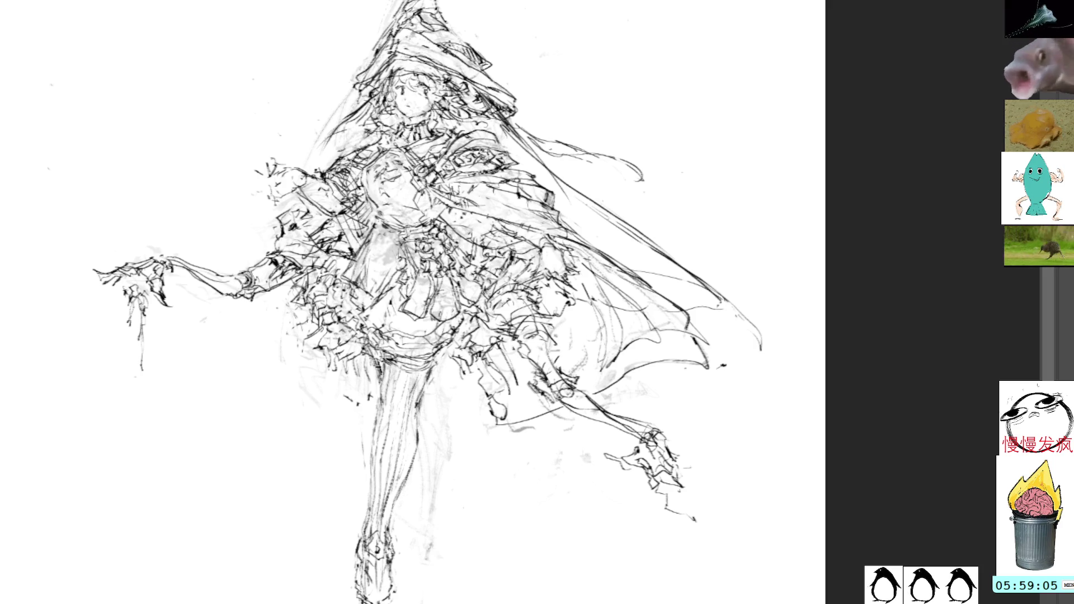
Step: Add short strokes on the left thigh and clear the stray lines beside the right leg
{"action": "left_click_drag", "start_coordinate": [380, 364], "coordinate": [383, 381]}
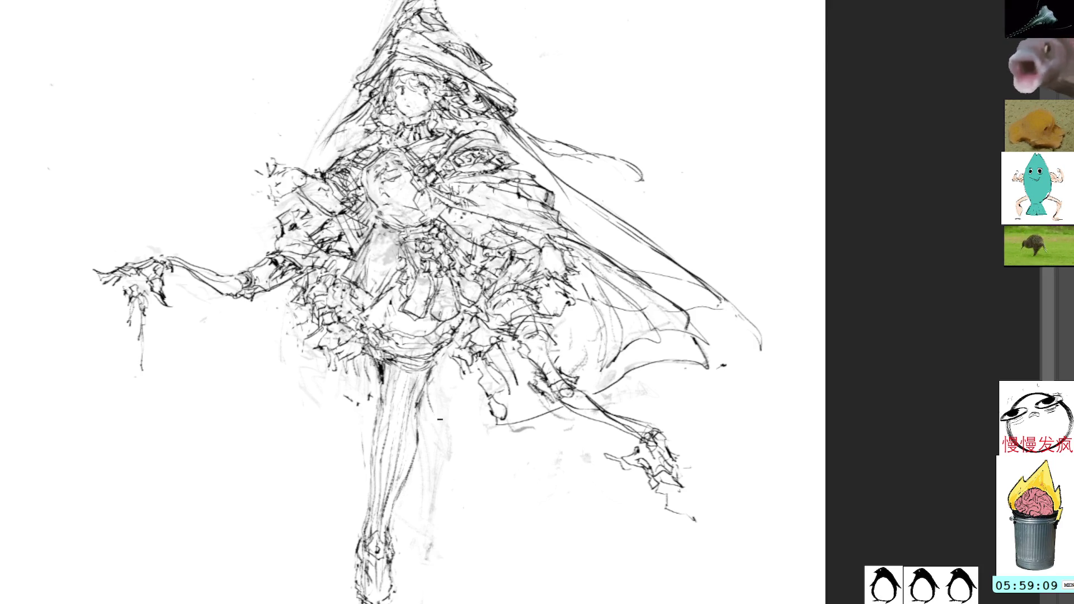
{"action": "scroll", "coordinate": [428, 470], "scroll_direction": "down", "scroll_amount": 2}
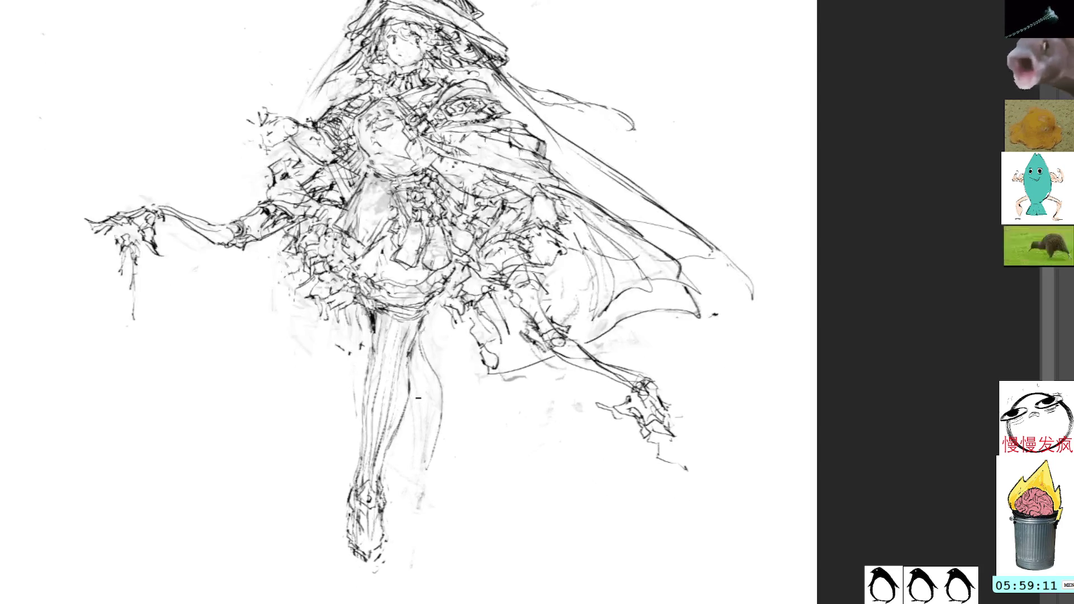
{"action": "mouse_move", "coordinate": [429, 323]}
{"action": "left_mouse_down"}
{"action": "mouse_move", "coordinate": [463, 394]}
{"action": "mouse_move", "coordinate": [430, 360]}
{"action": "mouse_move", "coordinate": [442, 394]}
{"action": "left_mouse_up"}
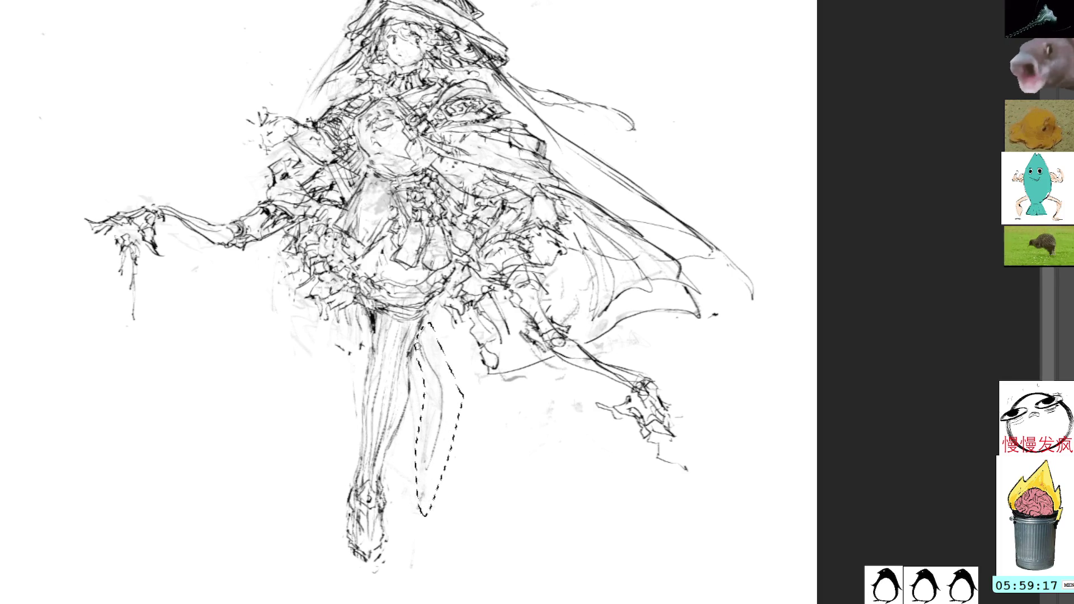
{"action": "key", "text": "ctrl+d"}
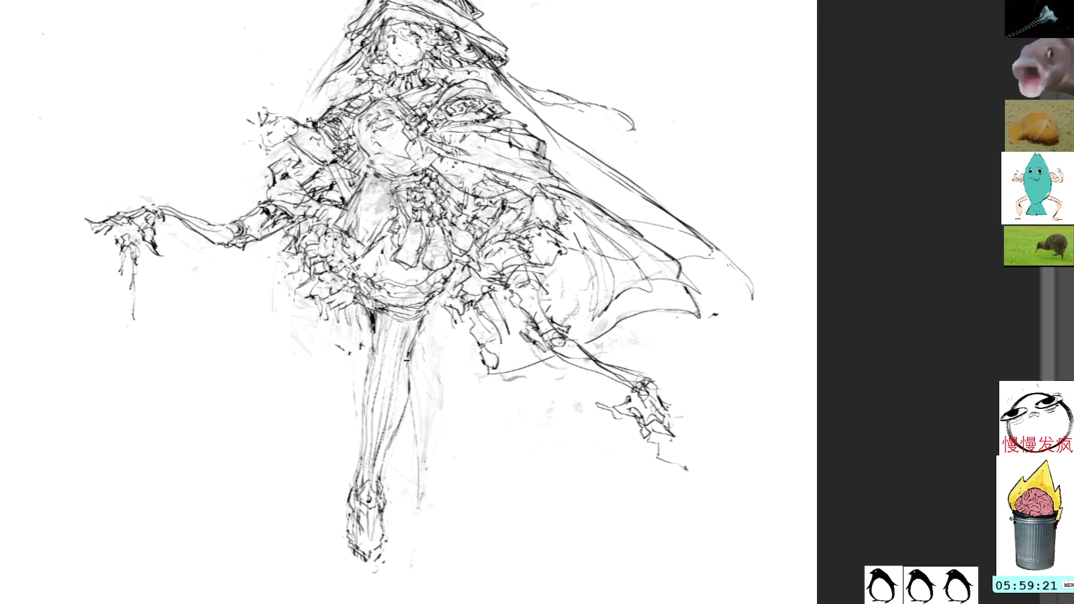
Step: Redraw the right leg's outline with small thigh strokes, then erase the new long stroke
{"action": "left_click_drag", "start_coordinate": [407, 409], "coordinate": [420, 516]}
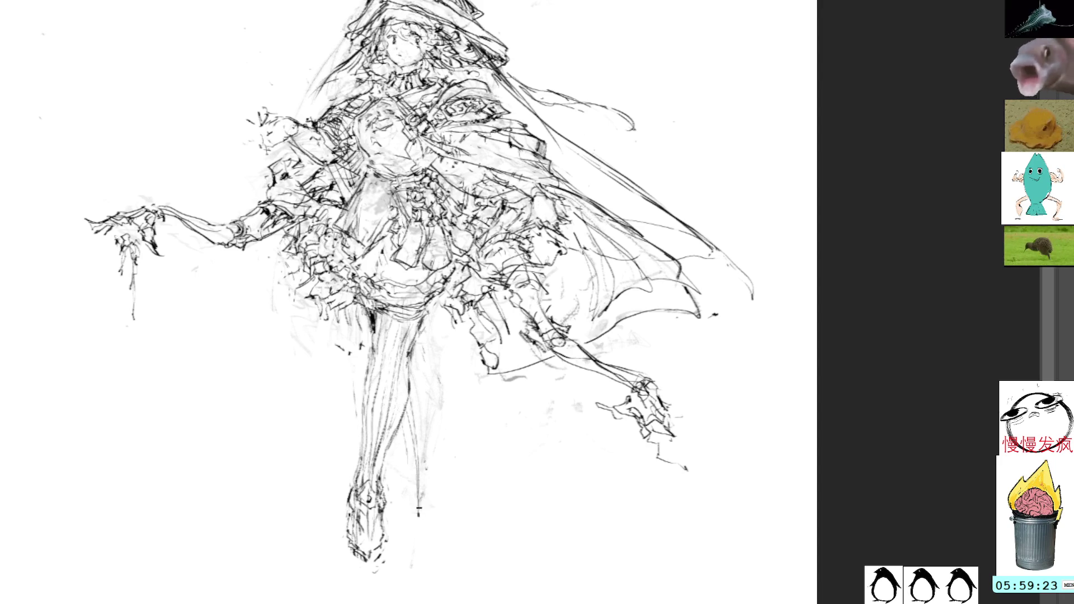
{"action": "left_click_drag", "start_coordinate": [412, 424], "coordinate": [418, 486]}
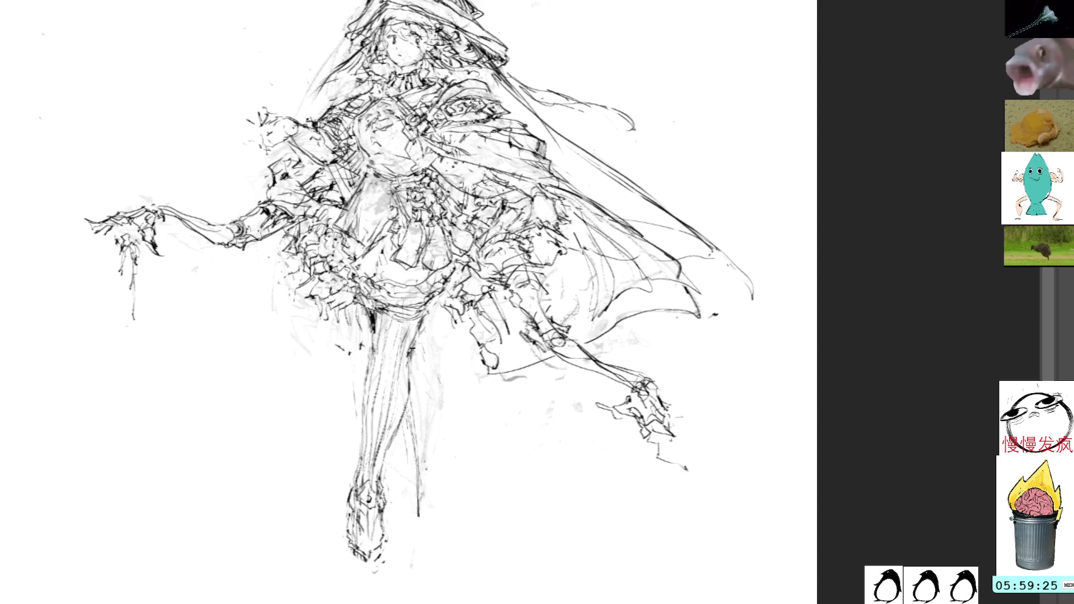
{"action": "left_click_drag", "start_coordinate": [413, 346], "coordinate": [425, 486]}
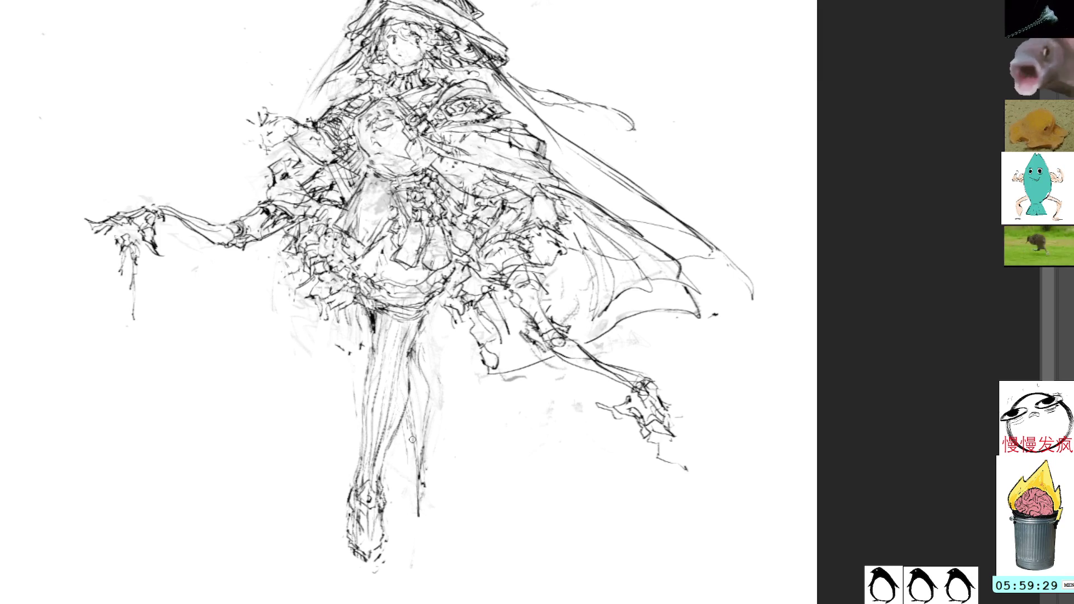
{"action": "left_click_drag", "start_coordinate": [413, 437], "coordinate": [411, 533]}
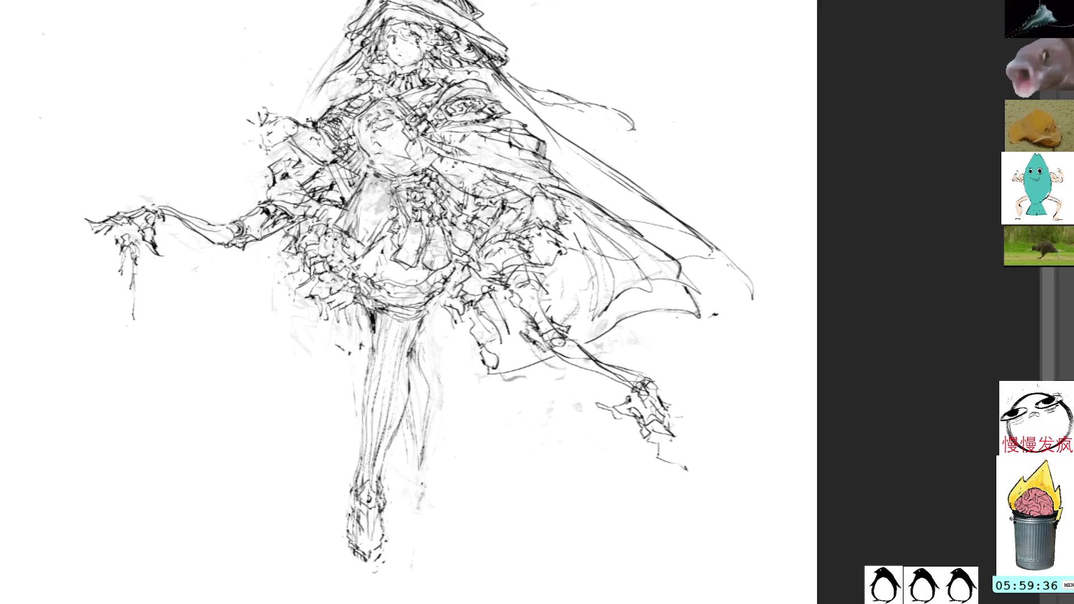
Step: Draw a long stroke beside the right leg for the second lower leg and boot
{"action": "left_click_drag", "start_coordinate": [420, 332], "coordinate": [427, 503]}
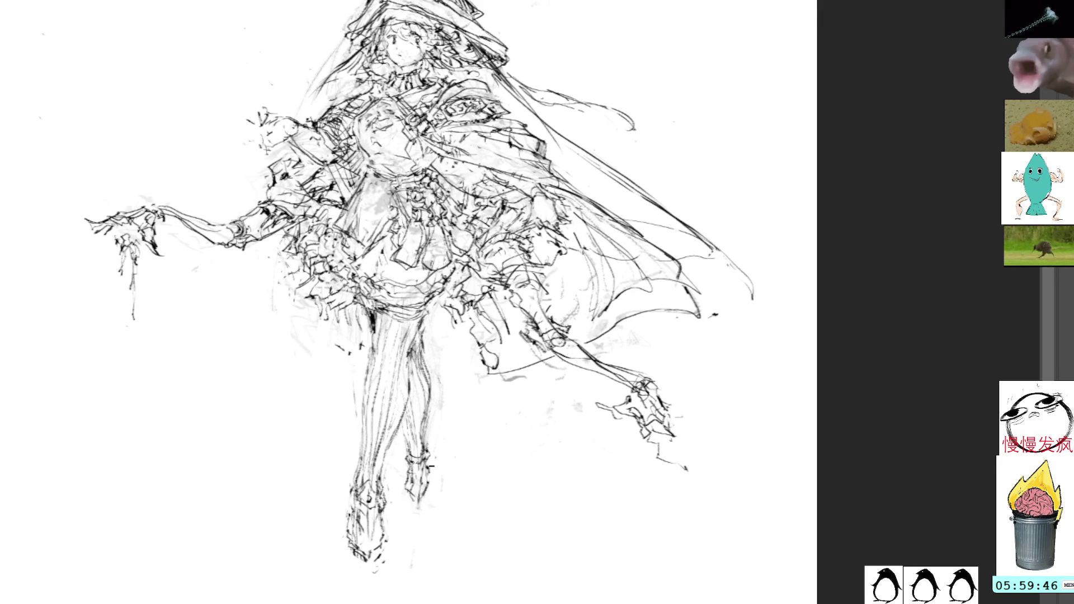
{"action": "left_click_drag", "start_coordinate": [486, 241], "coordinate": [529, 411]}
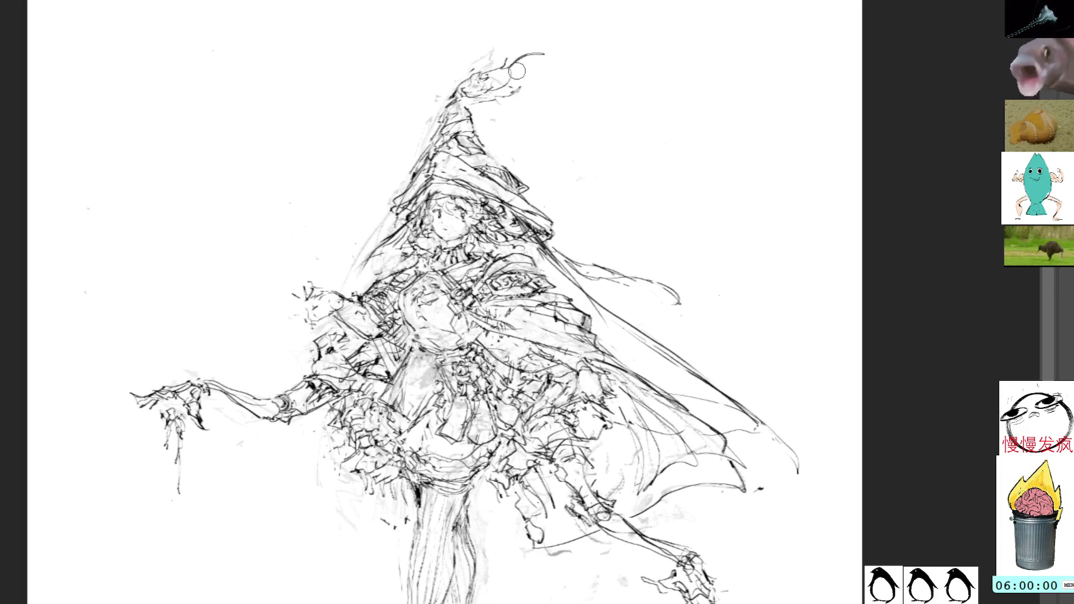
{"action": "scroll", "coordinate": [587, 268], "scroll_direction": "down", "scroll_amount": 3}
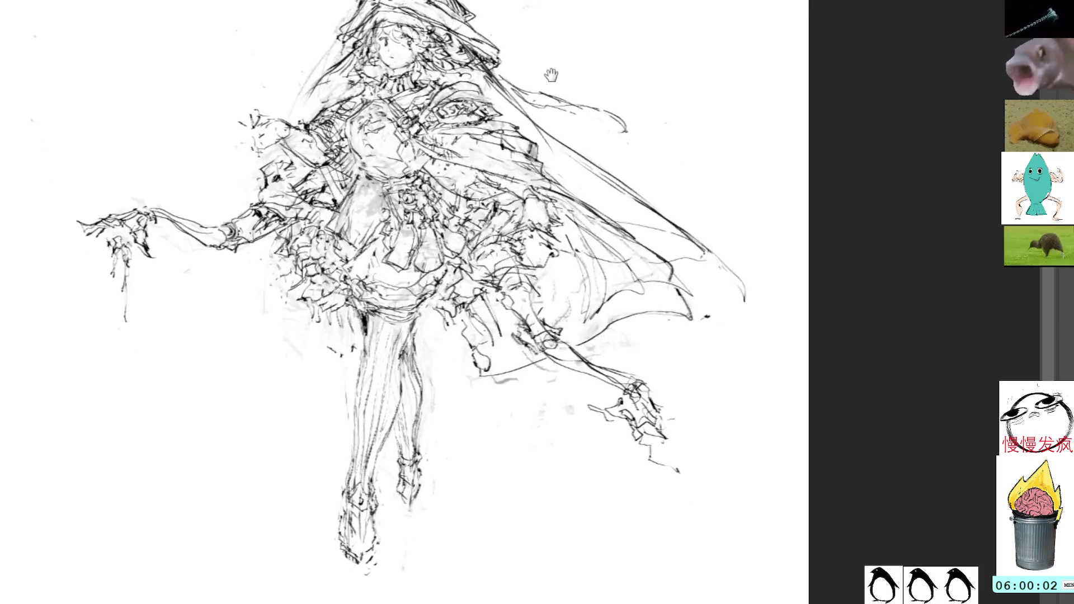
Step: Lasso the stray lines around the right leg and erase them
{"action": "left_click_drag", "start_coordinate": [426, 347], "coordinate": [432, 336]}
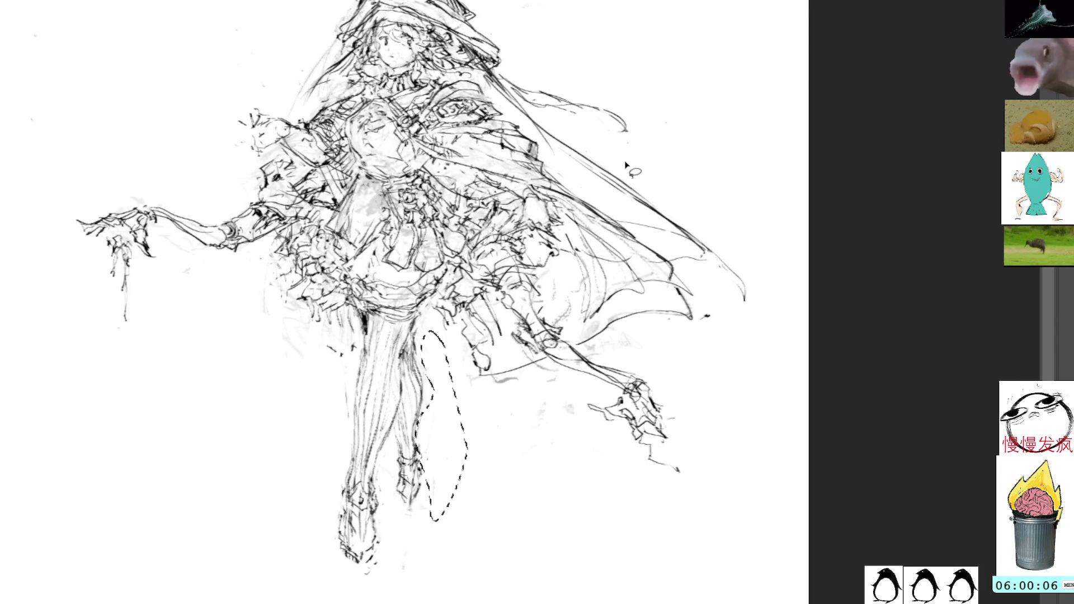
{"action": "key", "text": "ctrl+d"}
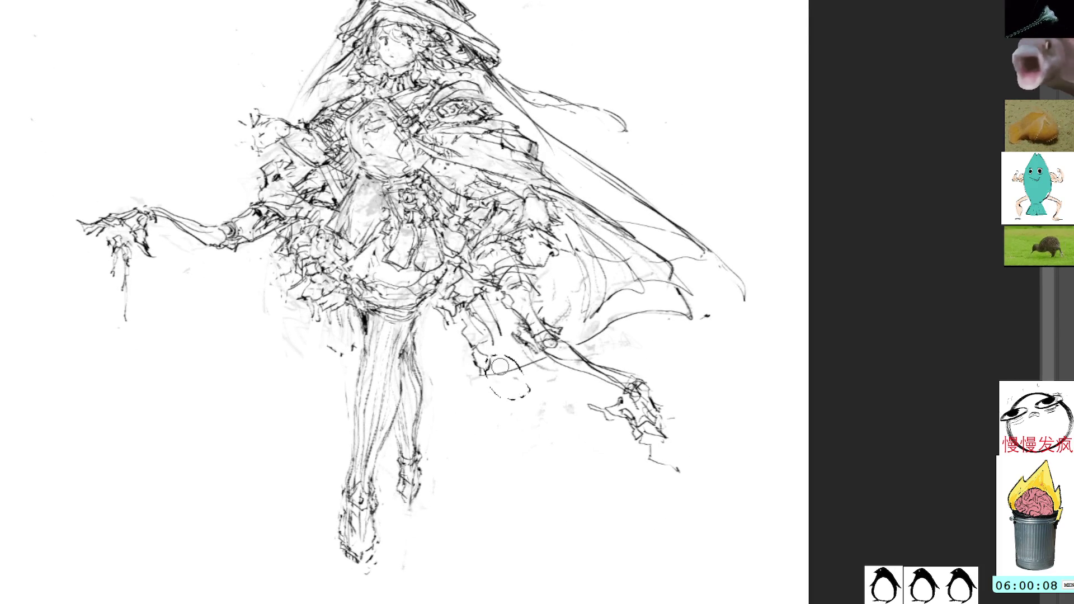
Step: Lasso the stray marks near the cape hem and higher up the cape and erase them
{"action": "left_click_drag", "start_coordinate": [539, 350], "coordinate": [545, 352]}
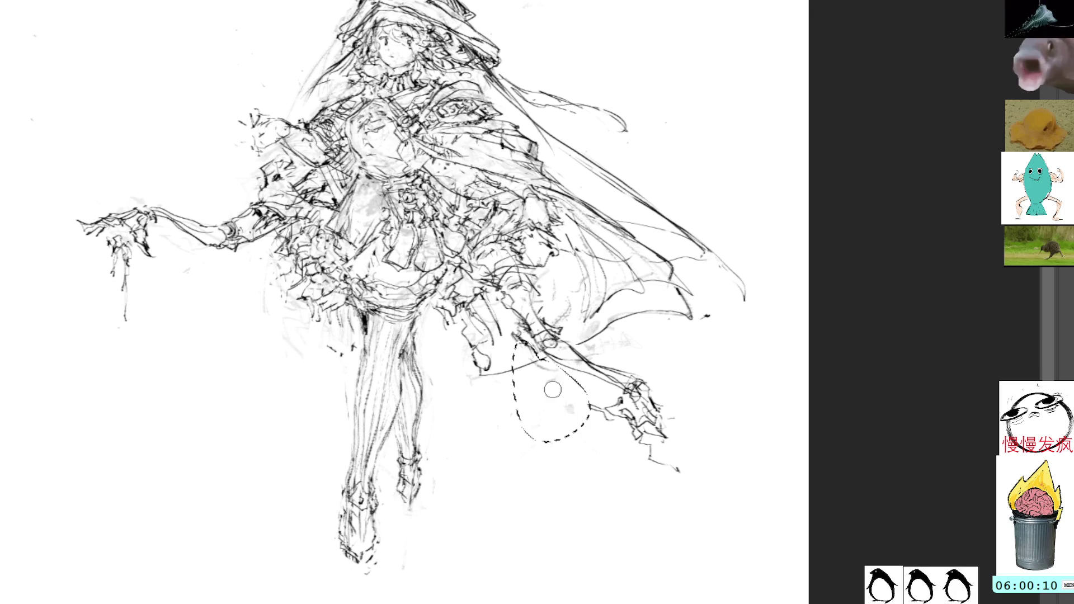
{"action": "left_click_drag", "start_coordinate": [571, 252], "coordinate": [554, 269]}
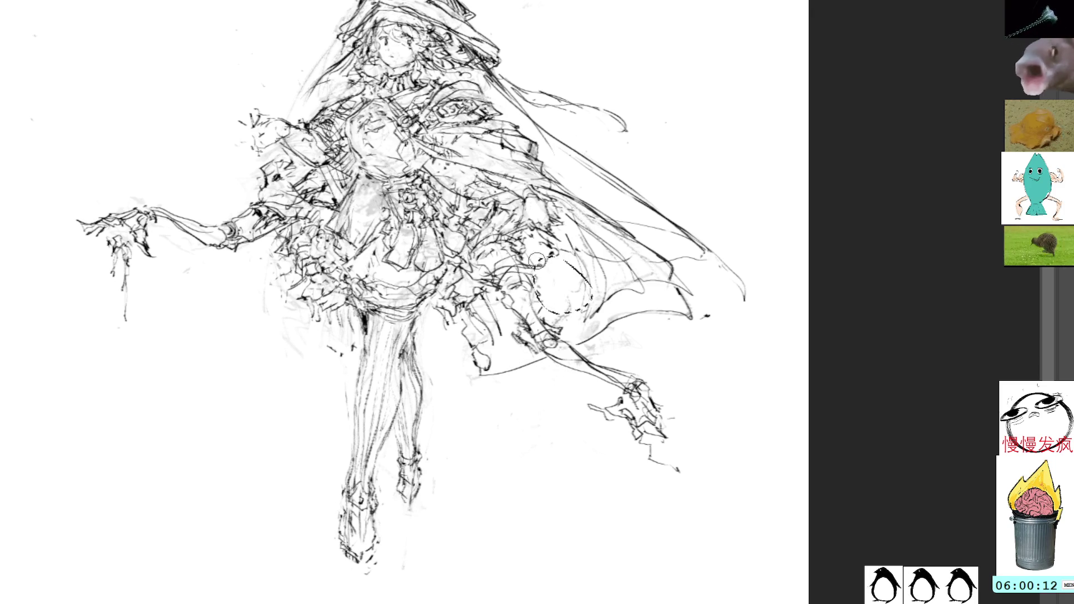
{"action": "key", "text": "ctrl+d"}
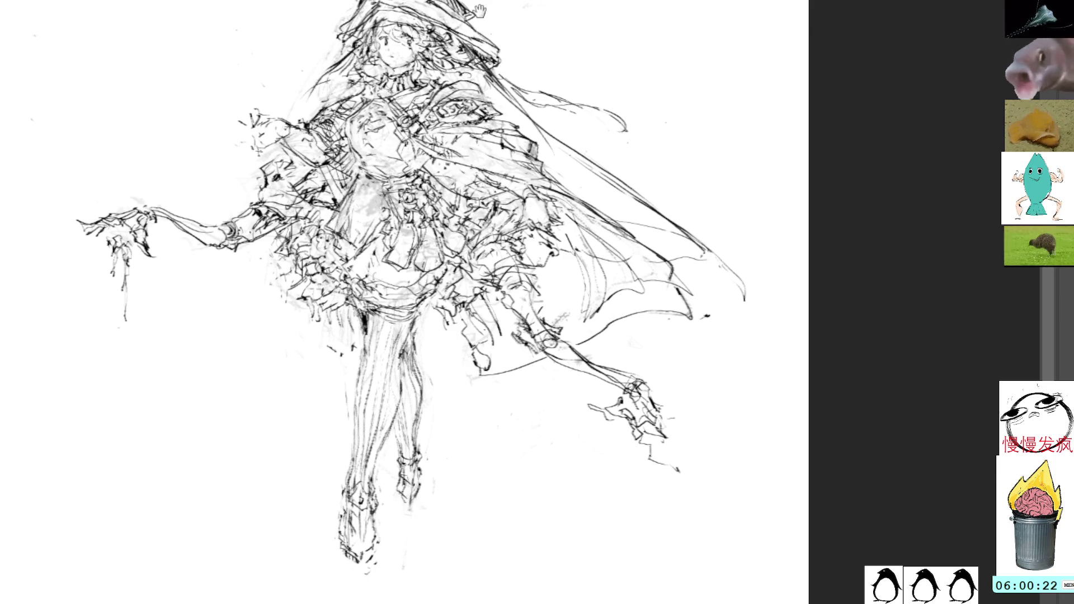
{"action": "left_click_drag", "start_coordinate": [492, 10], "coordinate": [496, 153]}
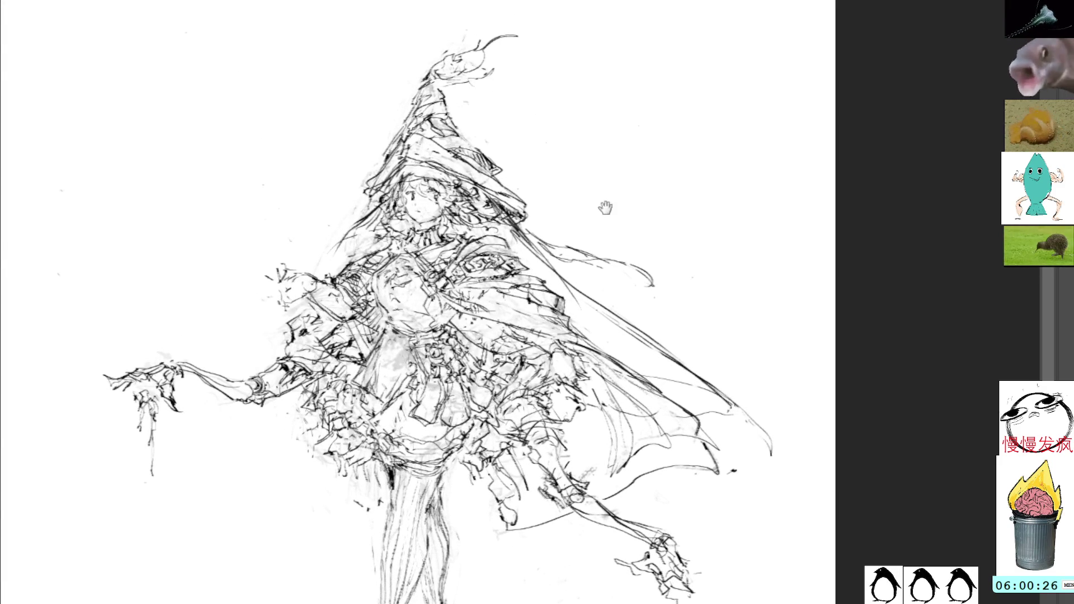
{"action": "left_click_drag", "start_coordinate": [588, 168], "coordinate": [545, 89]}
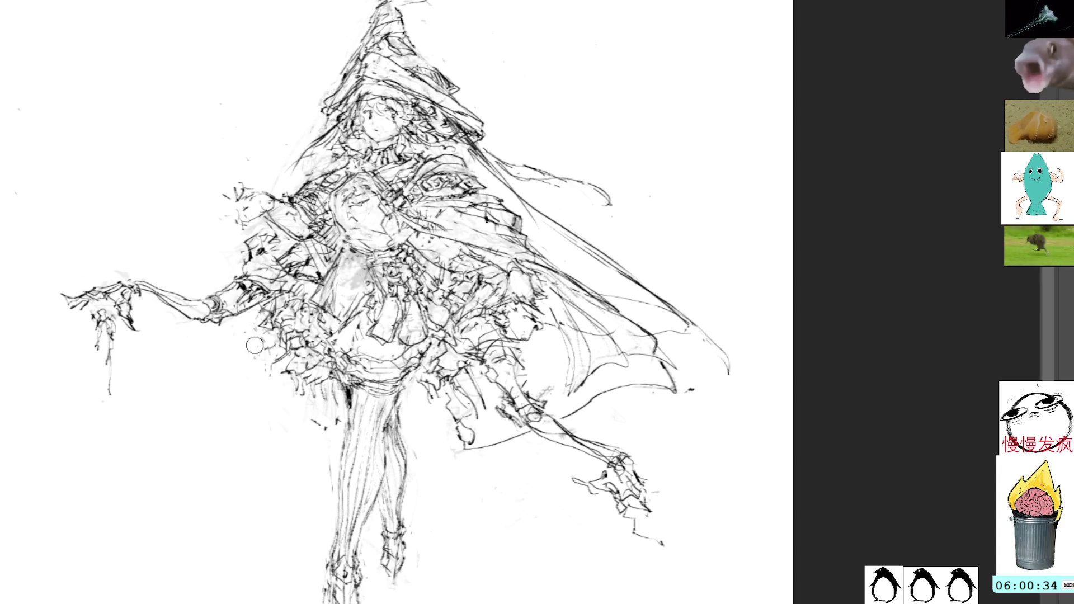
Step: Add a small mark and two faint curved strokes to the left of the skirt
{"action": "left_click", "coordinate": [227, 361]}
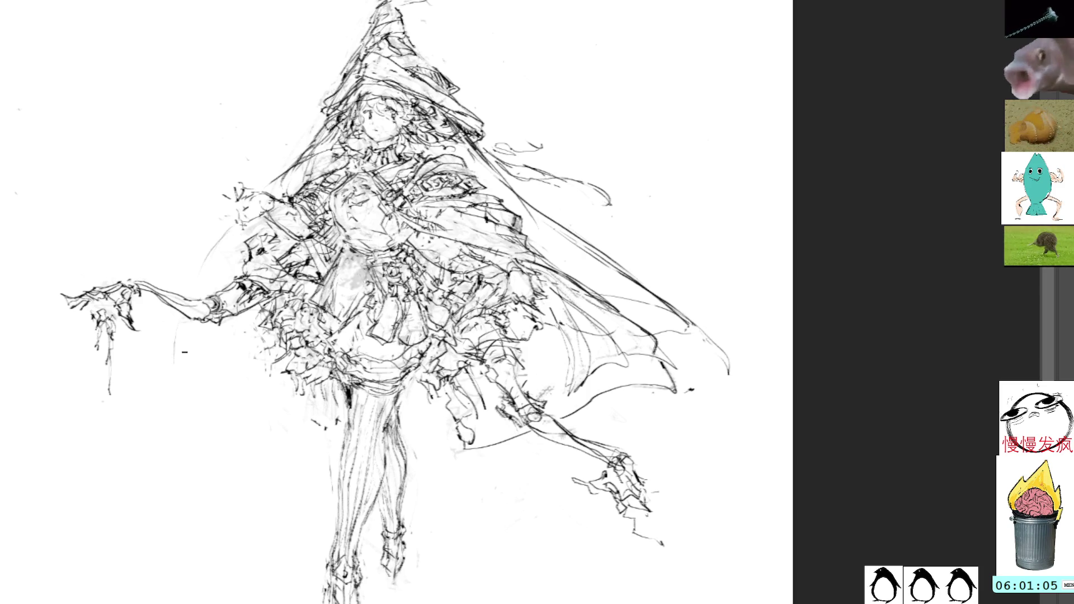
{"action": "left_click_drag", "start_coordinate": [186, 323], "coordinate": [173, 388]}
{"action": "left_click_drag", "start_coordinate": [178, 351], "coordinate": [172, 401]}
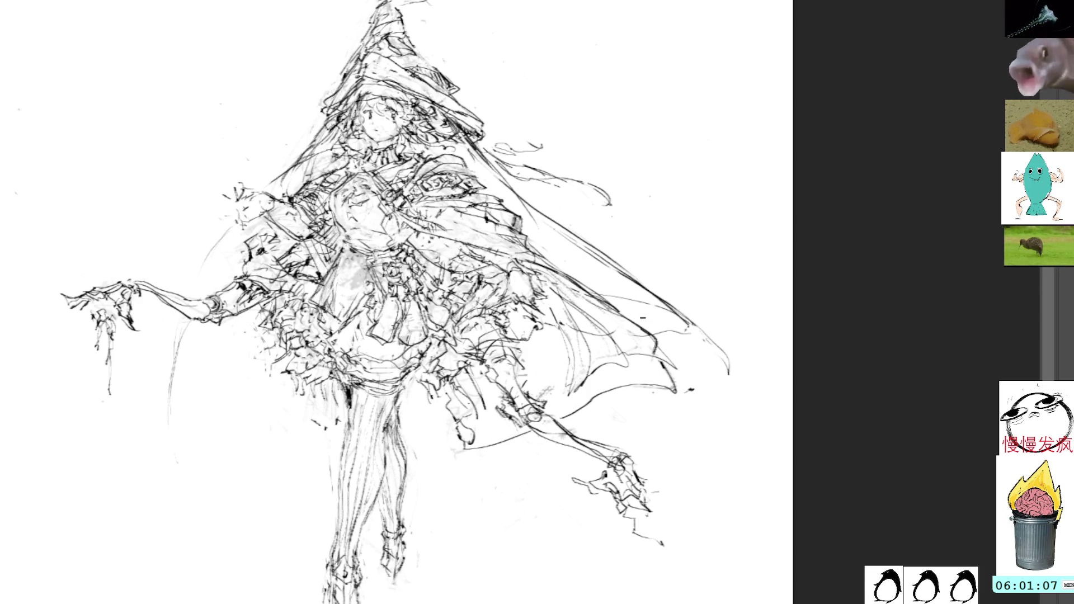